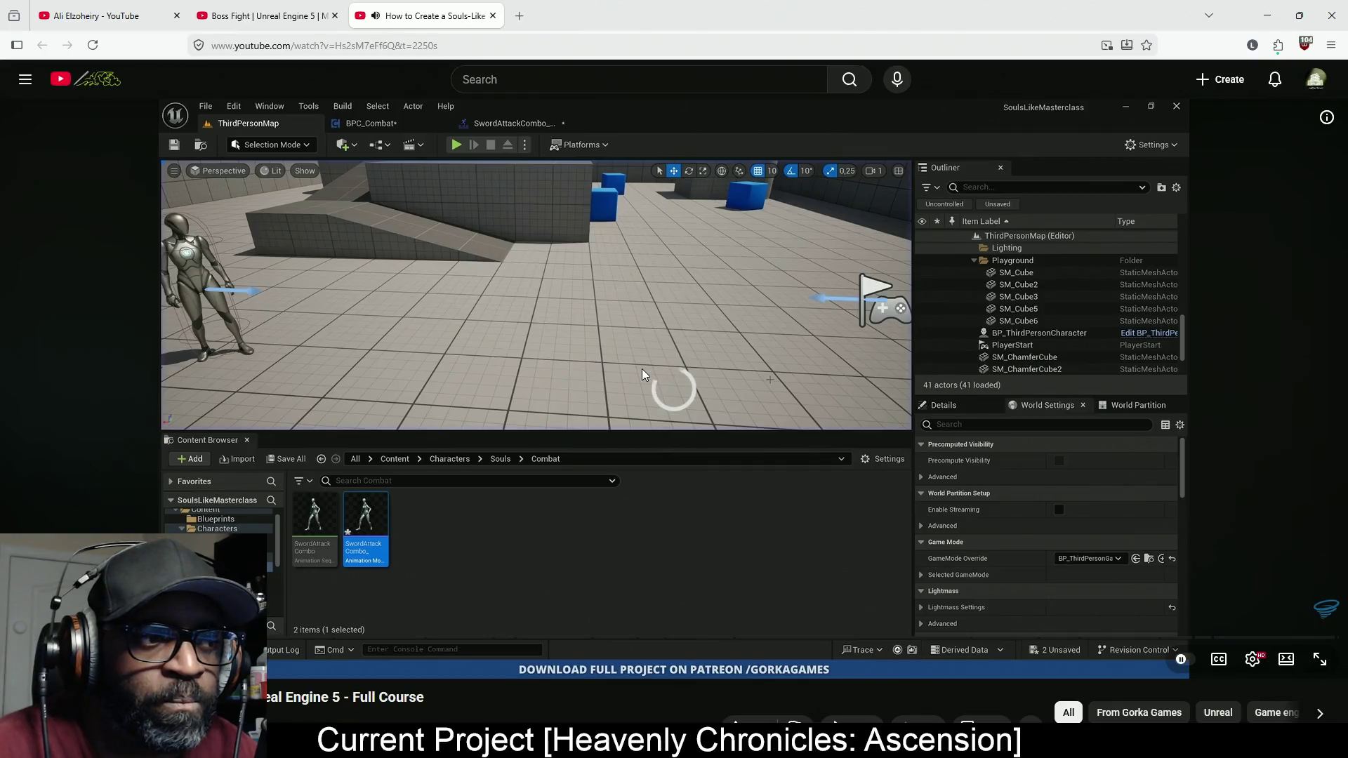
# Step: Play the Souls-like course full screen, rewound and paused at its in-editor combo playtest
pyautogui.click(1319, 662)
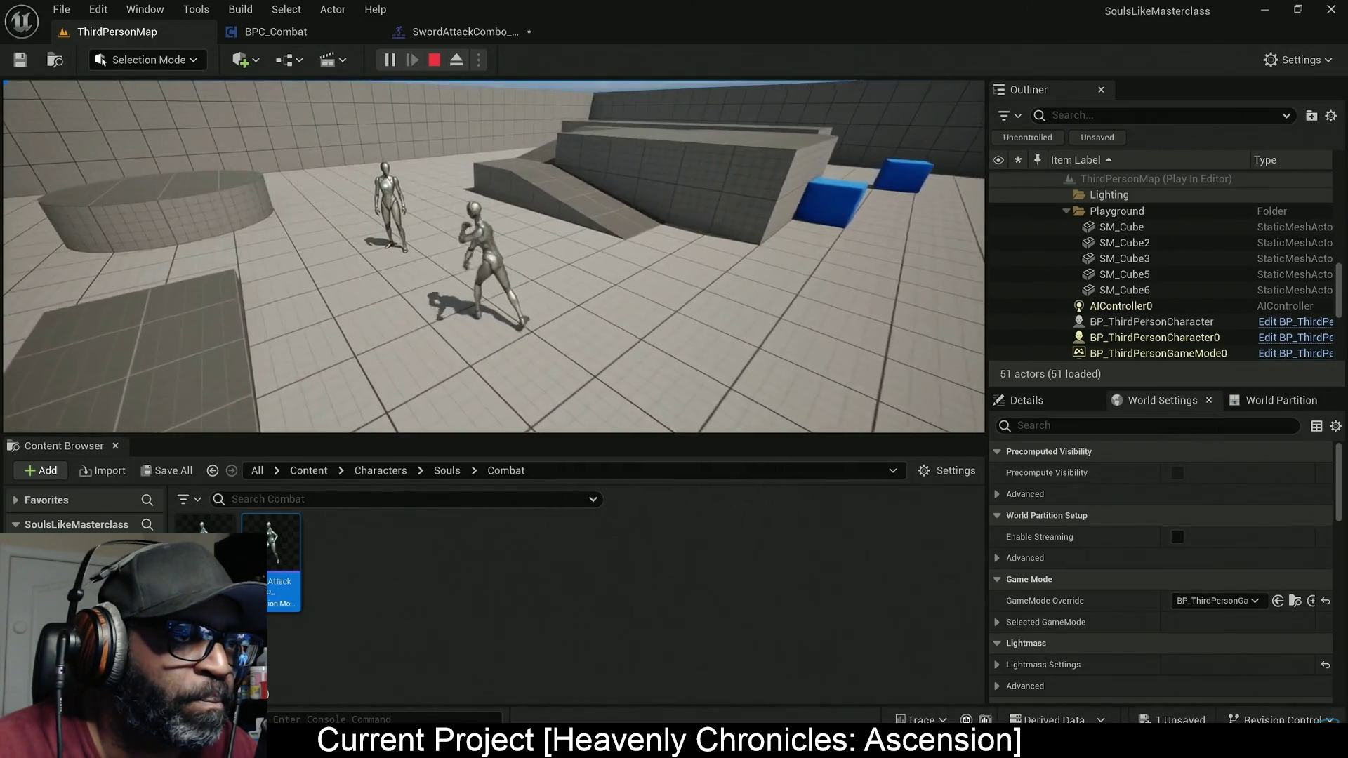
pyautogui.press('Escape')
pyautogui.press('j')
pyautogui.press('j')
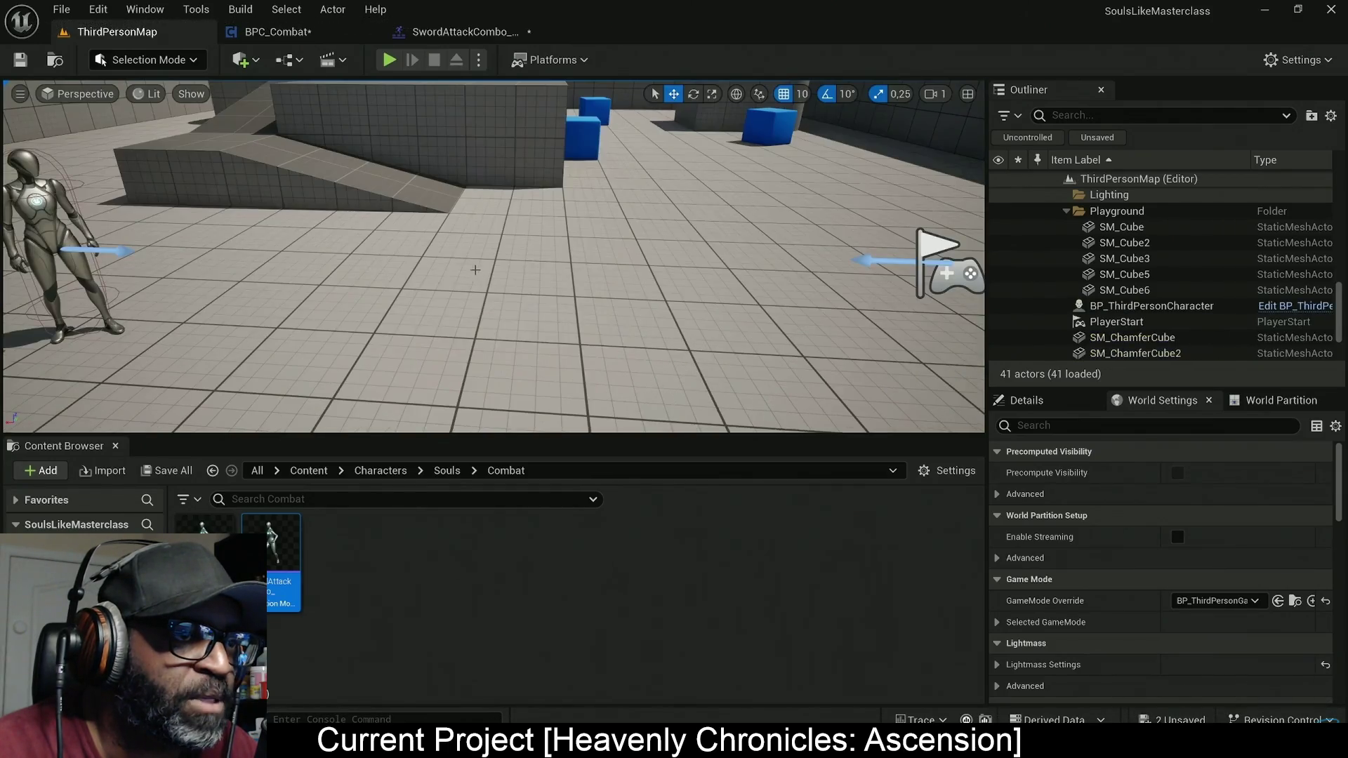
pyautogui.press('j')
pyautogui.press('j')
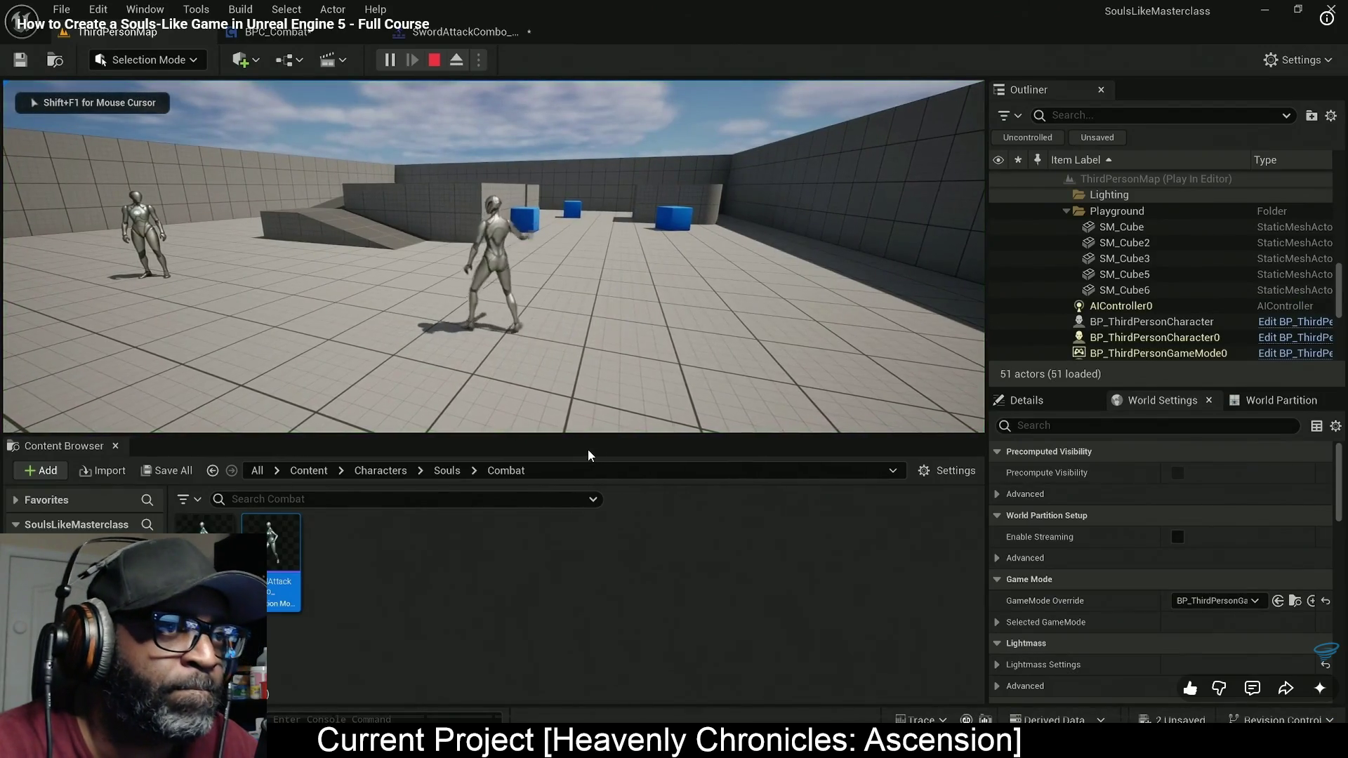
pyautogui.press('space')
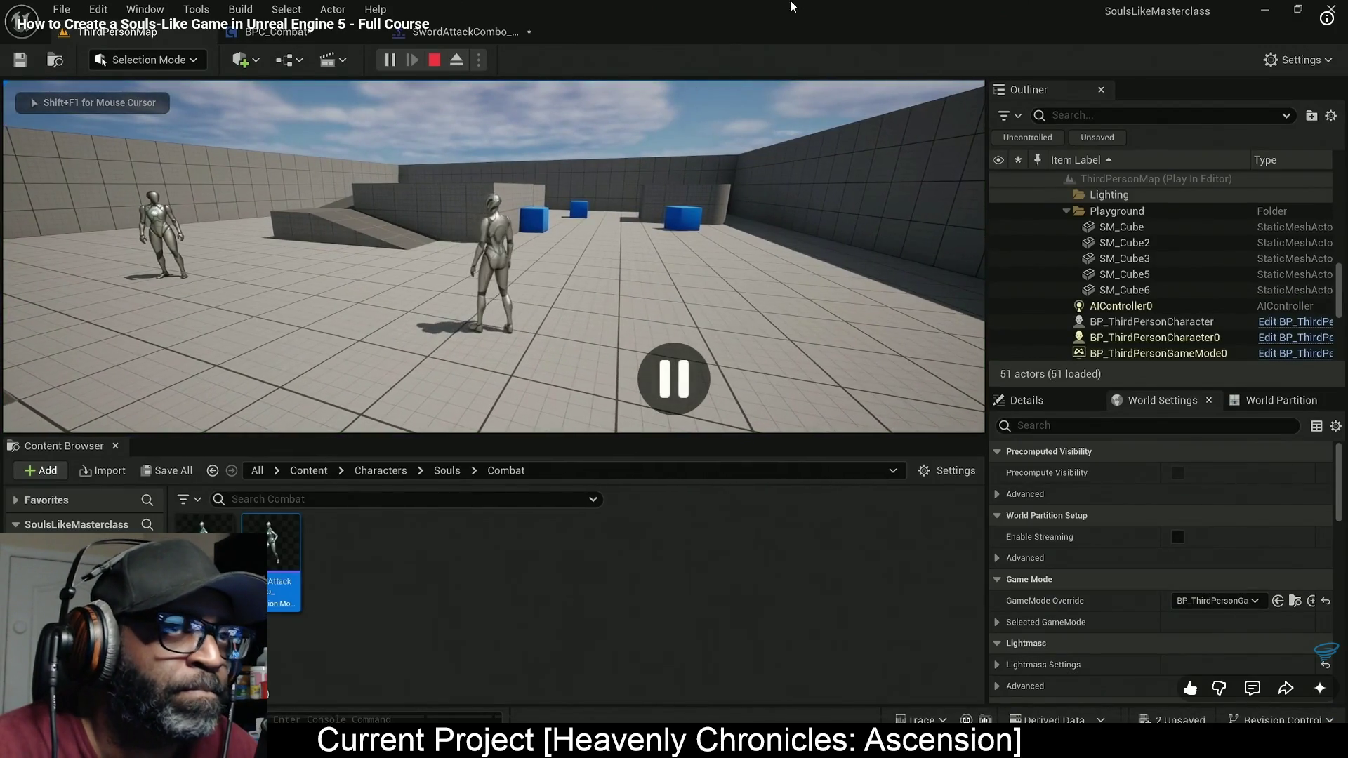
pyautogui.hotkey('alt', 'Tab')
pyautogui.hotkey('alt', 'Tab')
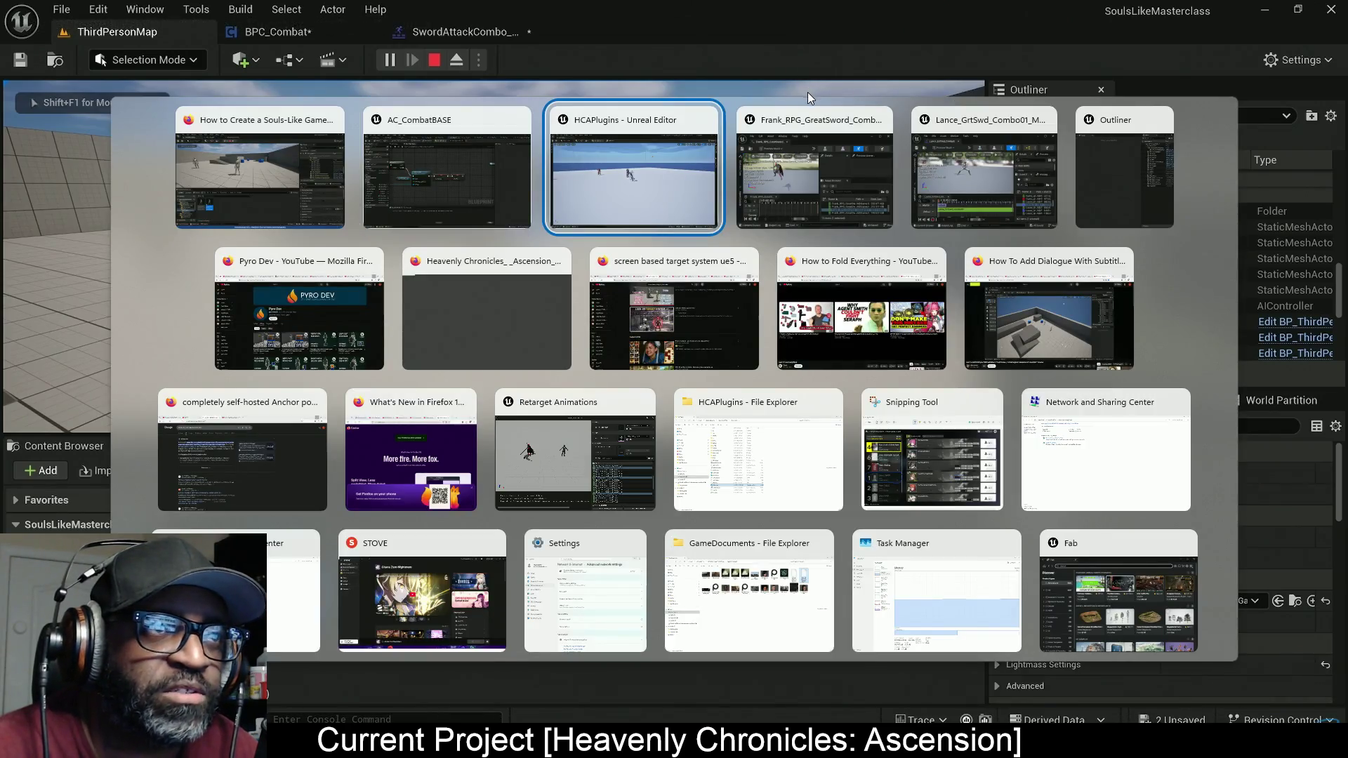
# Step: Move the Outliner aside and playtest dodge-rolls in the RnDTesting level
pyautogui.hotkey('alt', 'Tab')
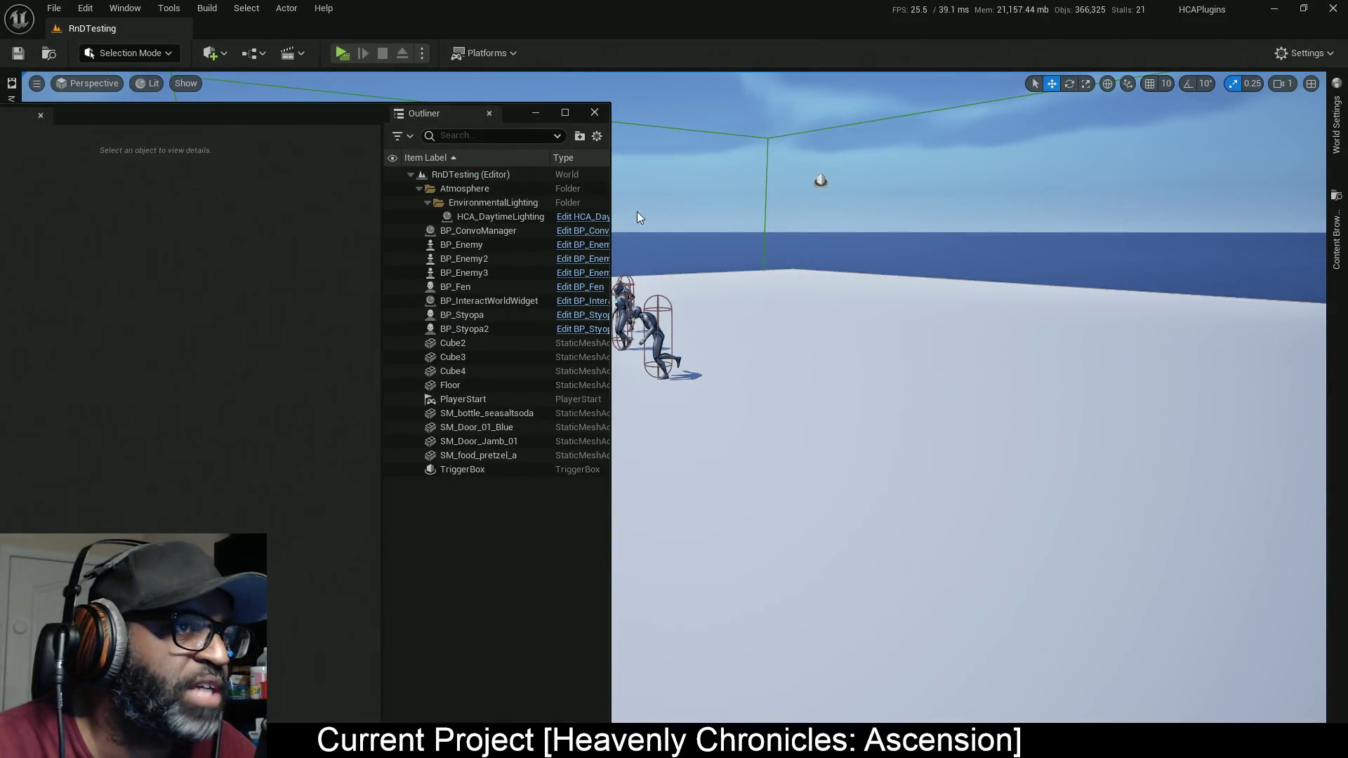
pyautogui.moveTo(298, 116)
pyautogui.mouseDown()
pyautogui.moveTo(36, 180)
pyautogui.moveTo(0, 263)
pyautogui.mouseUp()
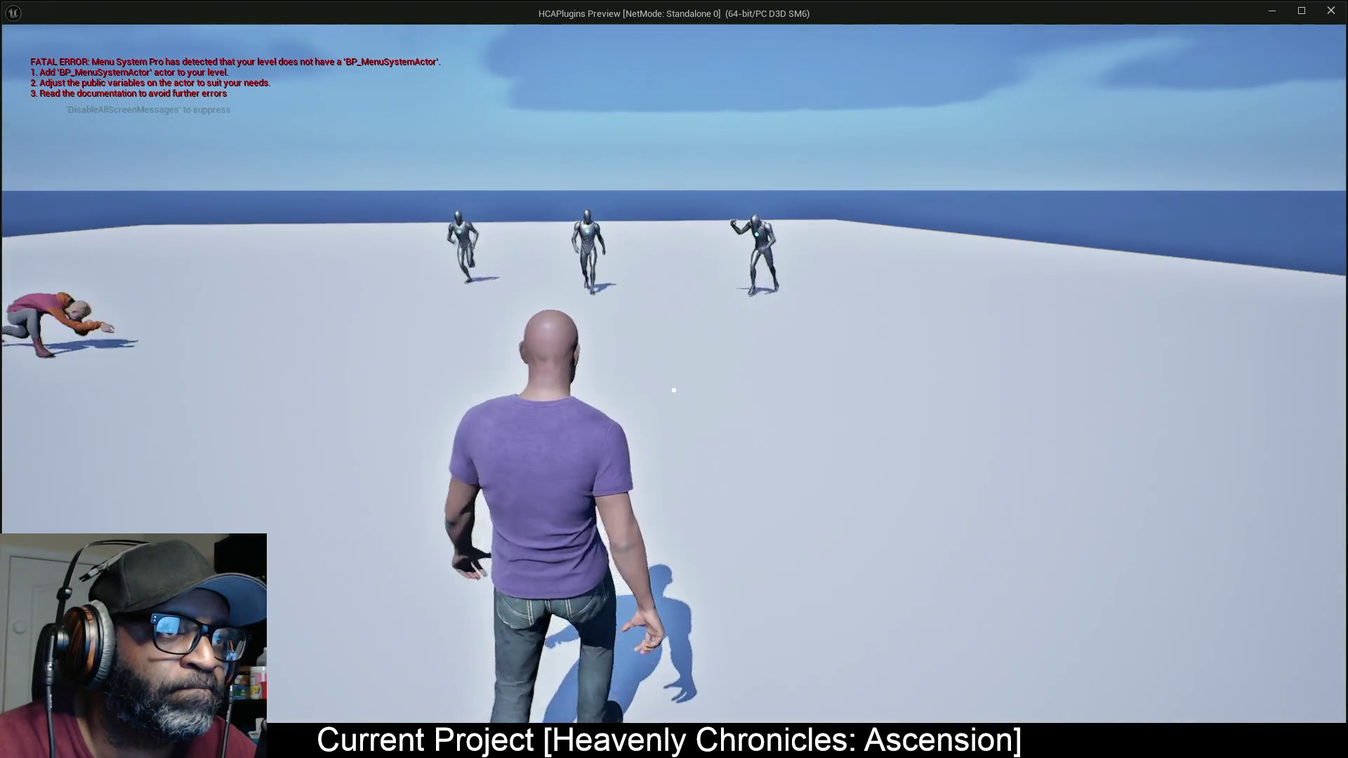
pyautogui.press('d')
pyautogui.press('space')
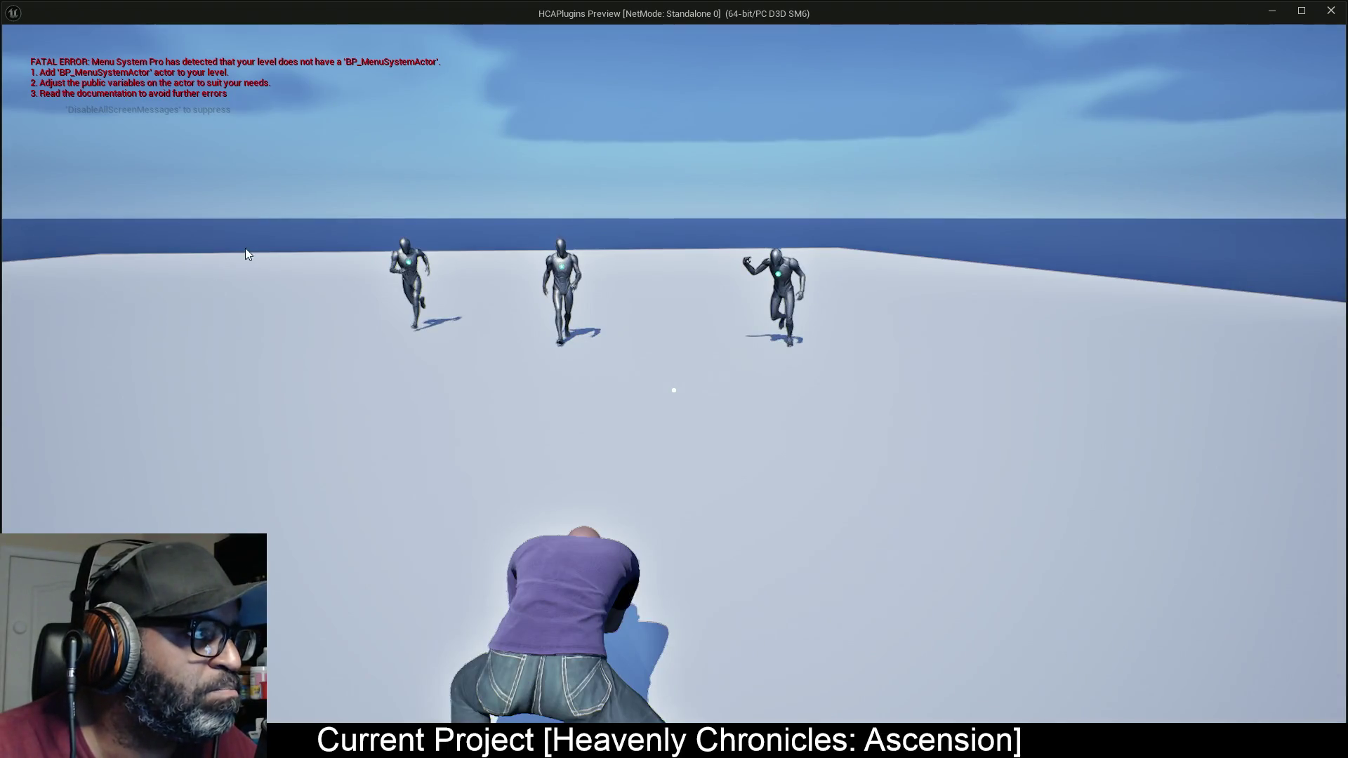
pyautogui.press('Escape')
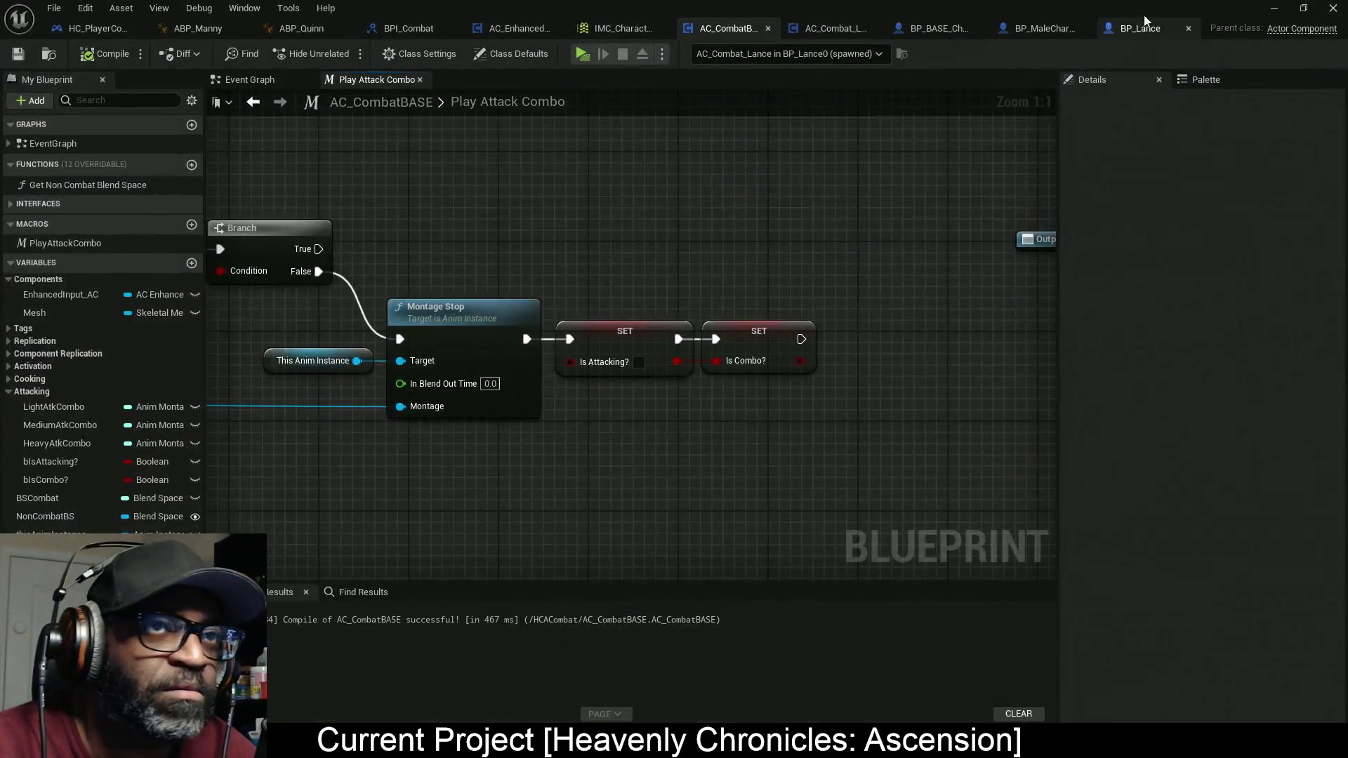
# Step: Minimize the AC_CombatBASE Blueprint window and bring the tutorial video forward
pyautogui.click(1274, 8)
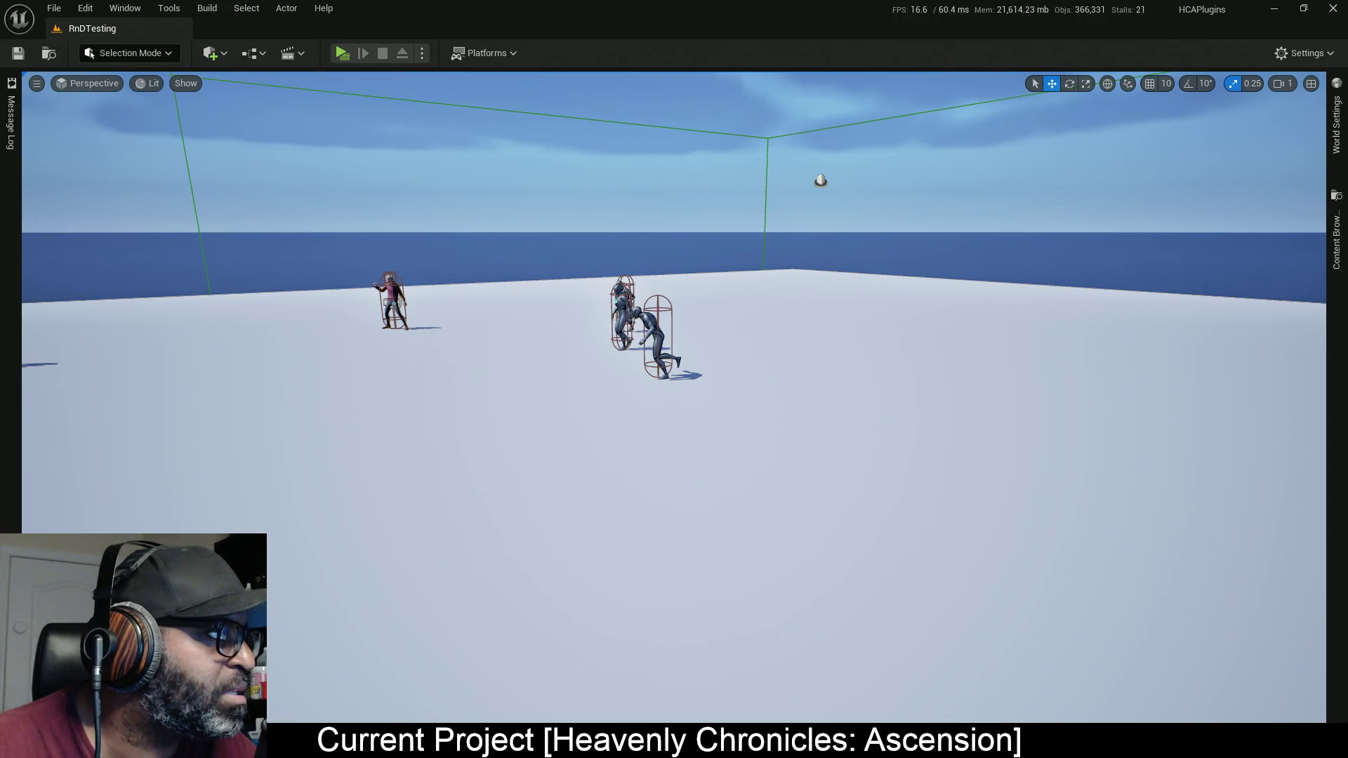
pyautogui.hotkey('alt', 'Tab')
pyautogui.click(978, 174)
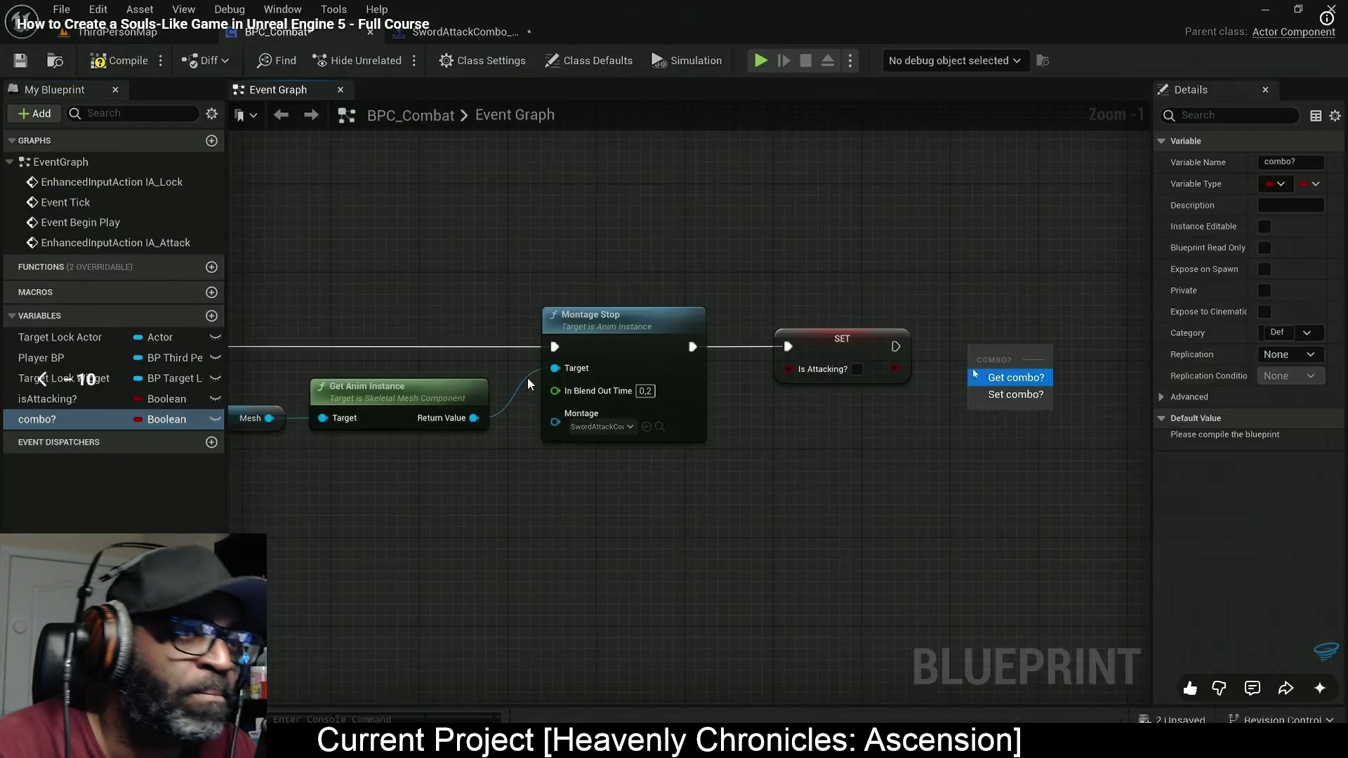
# Step: Pause the tutorial and rewind it to the Play Montage, AND and Branch nodes
pyautogui.click(594, 386)
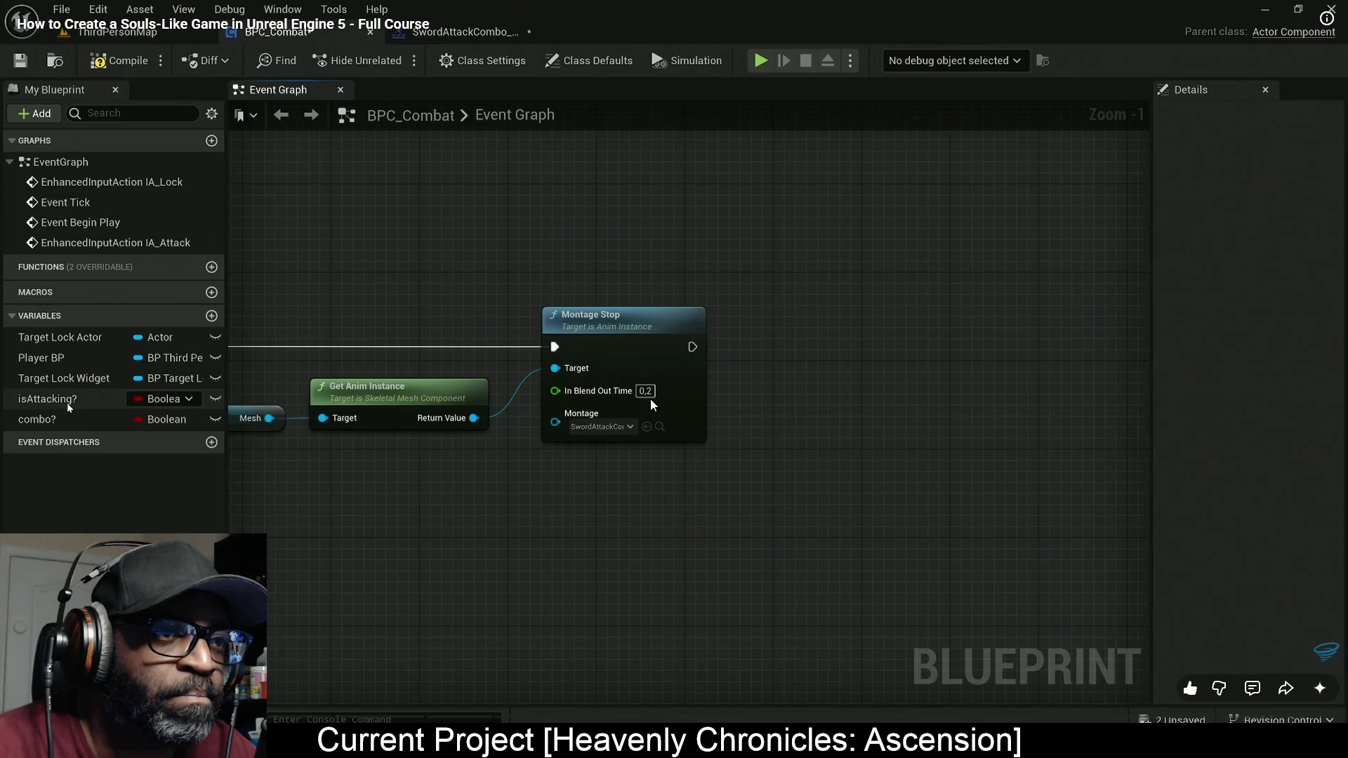
pyautogui.press('j')
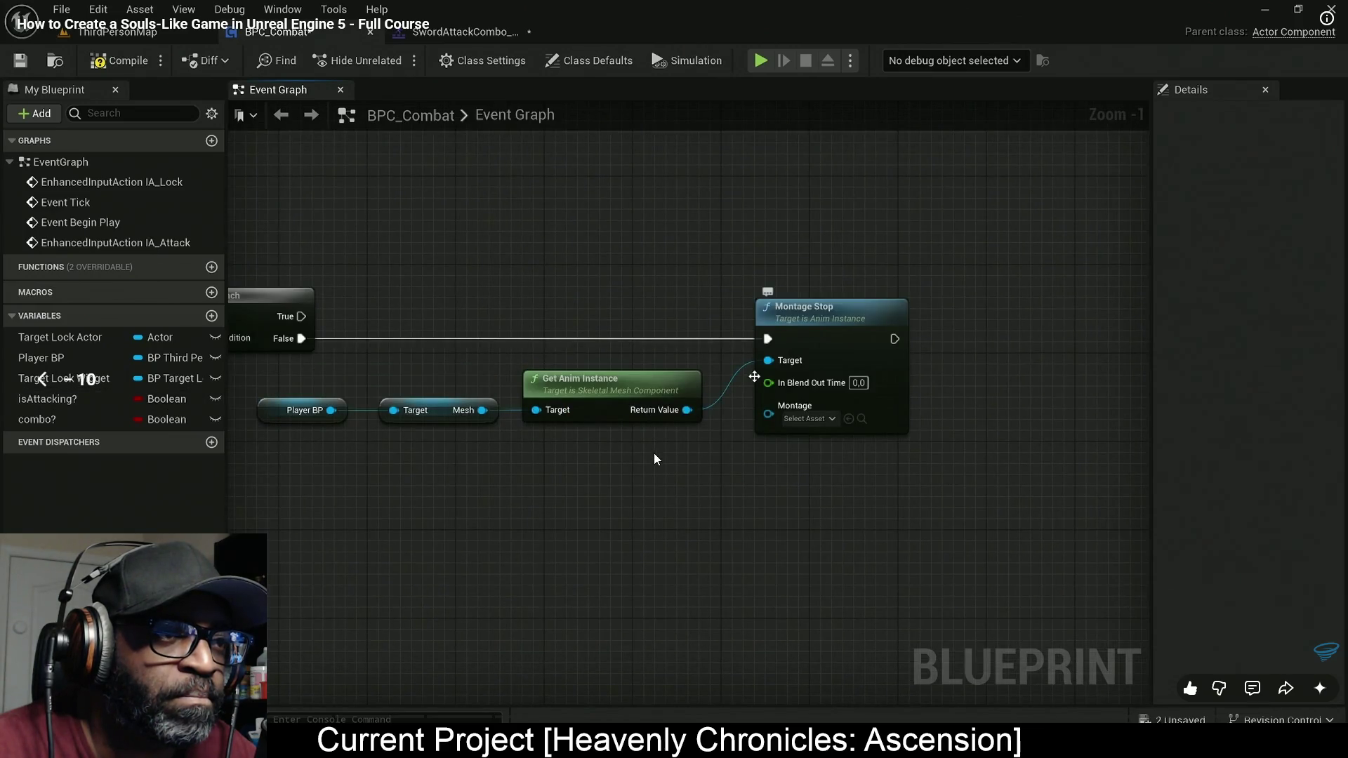
pyautogui.press('j')
pyautogui.press('j')
pyautogui.press('j')
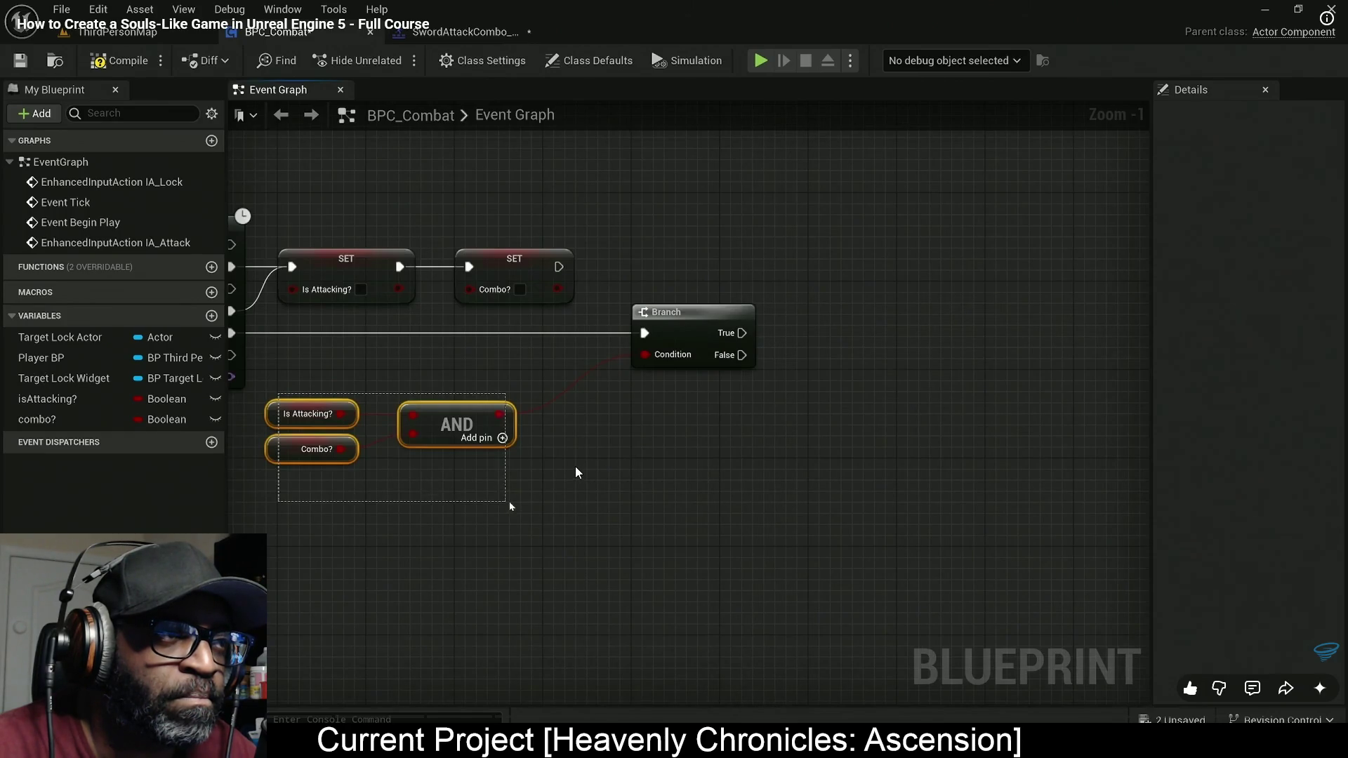
pyautogui.press('j')
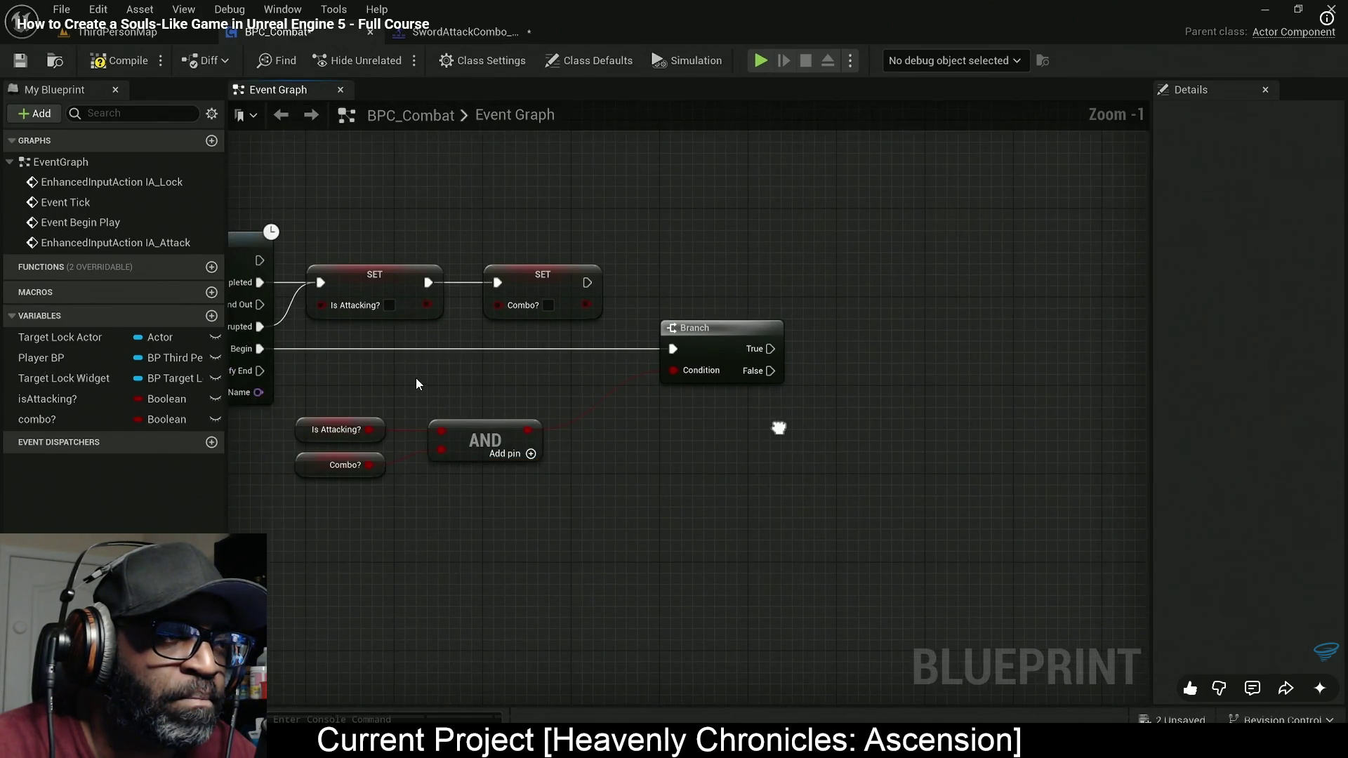
pyautogui.press('j')
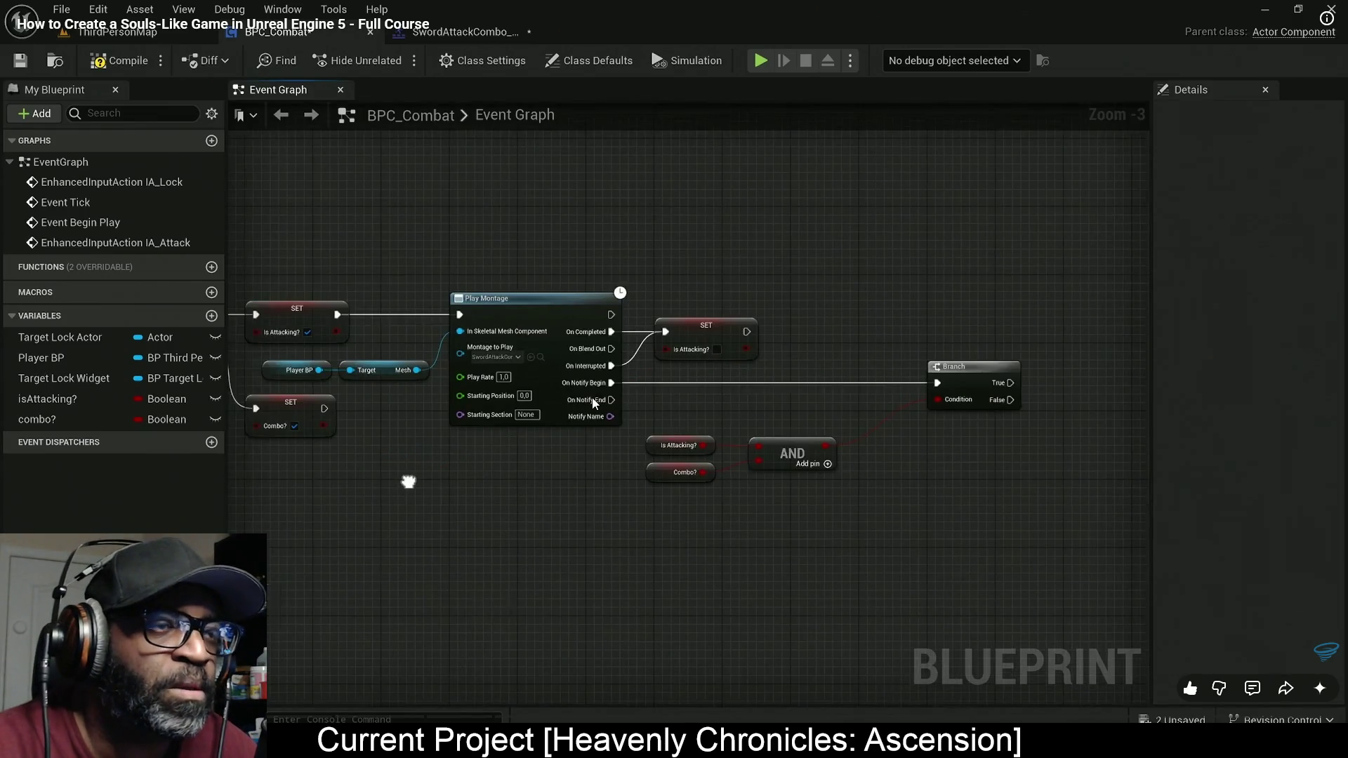
pyautogui.hotkey('alt', 'Tab')
pyautogui.hotkey('alt', 'Tab')
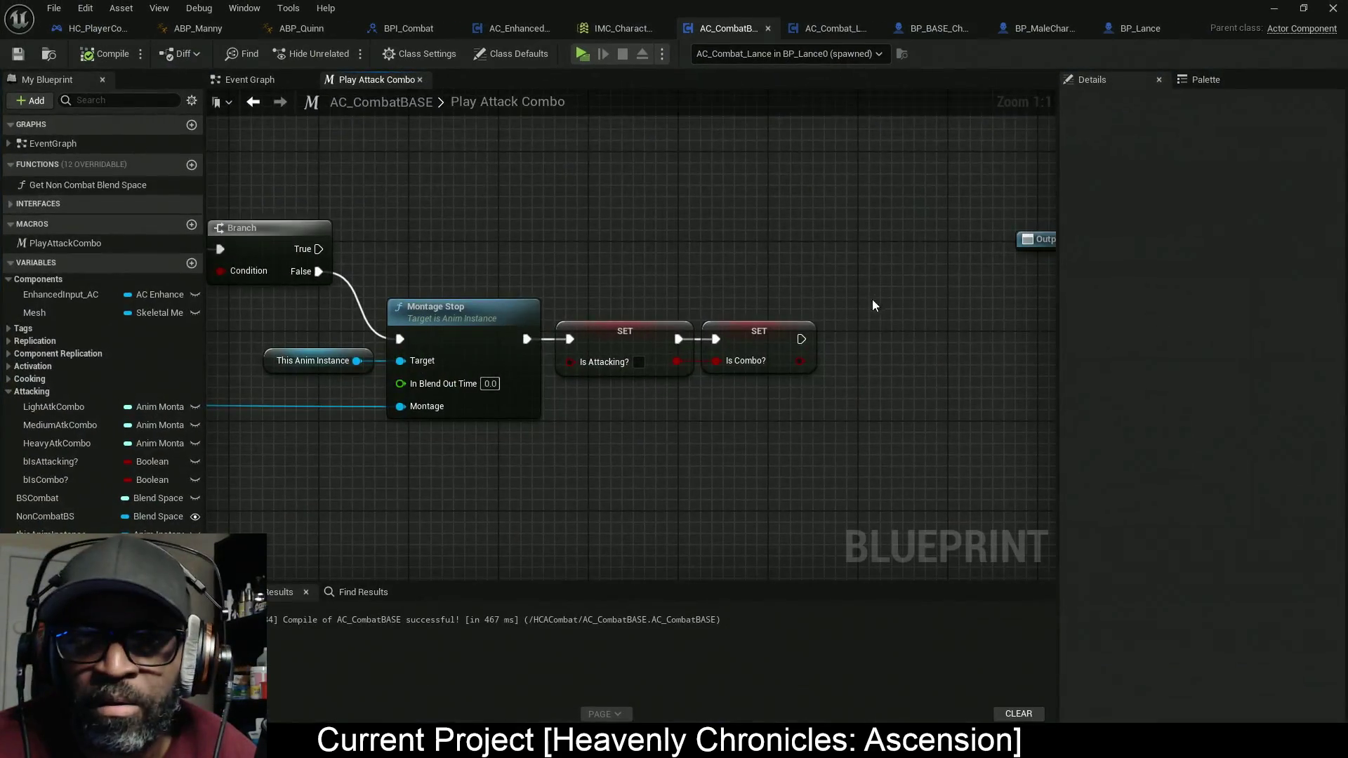
# Step: Wire Play Montage's On Notify Begin into the combo Branch's exec input
pyautogui.moveTo(348, 426); pyautogui.dragTo(1053, 426)
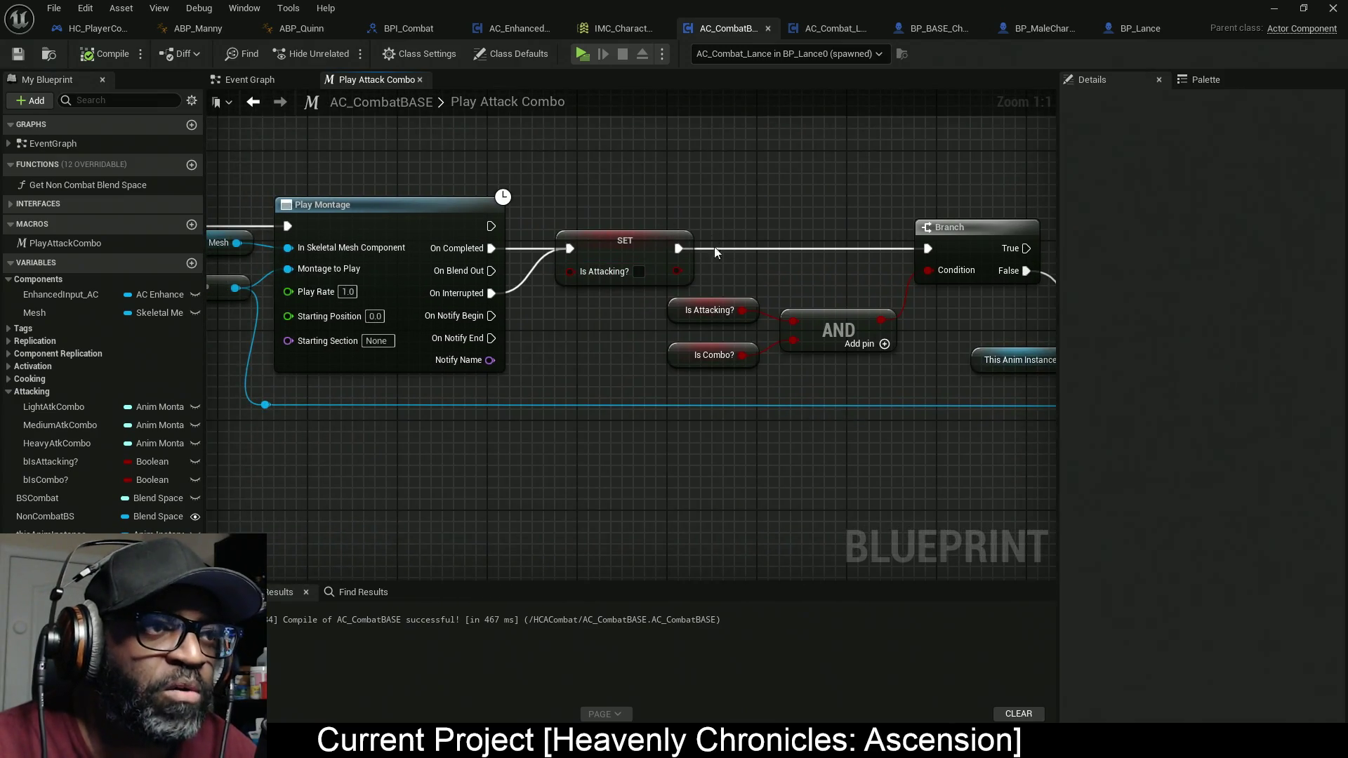
pyautogui.moveTo(714, 246); pyautogui.dragTo(570, 247)
pyautogui.moveTo(768, 329); pyautogui.dragTo(684, 331)
pyautogui.scroll(-3, 895, 343)
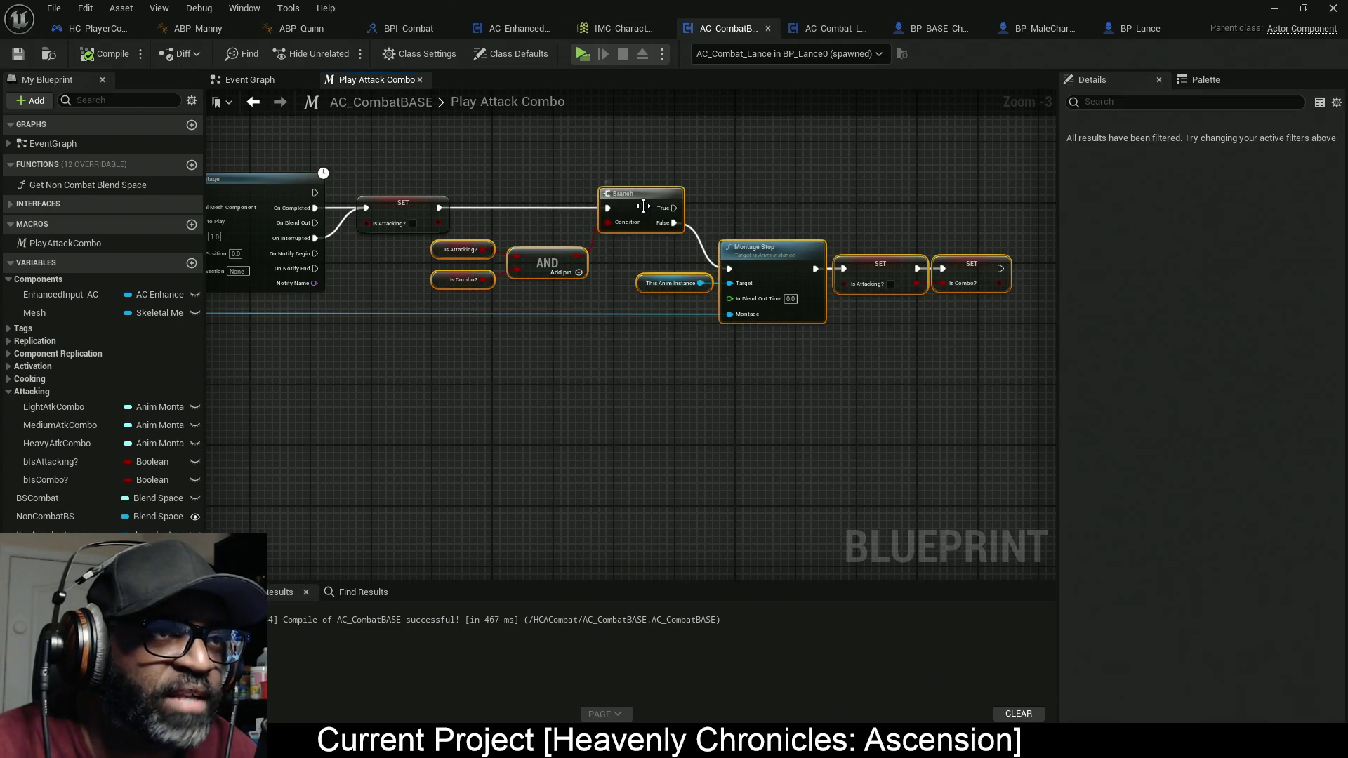
pyautogui.scroll(3, 541, 257)
pyautogui.moveTo(301, 256); pyautogui.dragTo(580, 264)
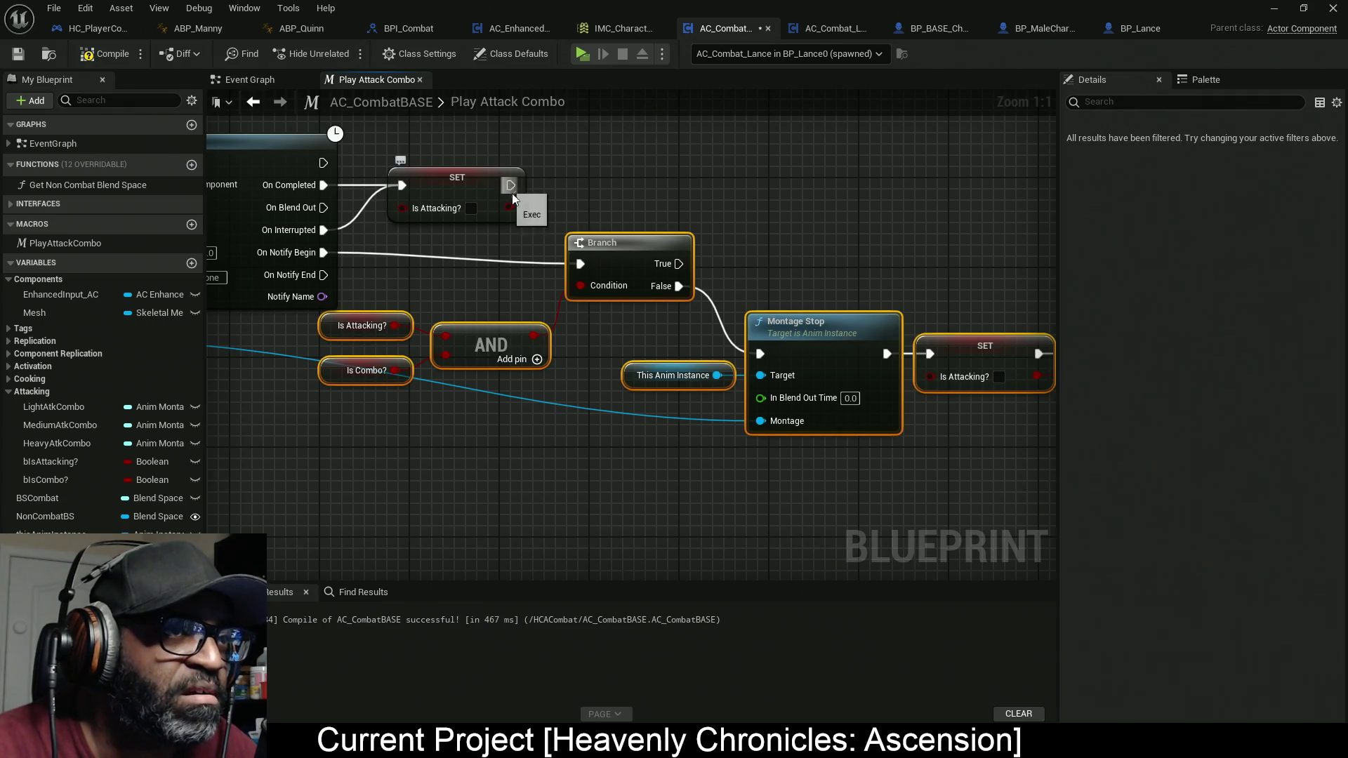
# Step: Shift the Branch and Montage Stop group, lower the reroute node, and compile
pyautogui.moveTo(612, 219); pyautogui.dragTo(647, 220)
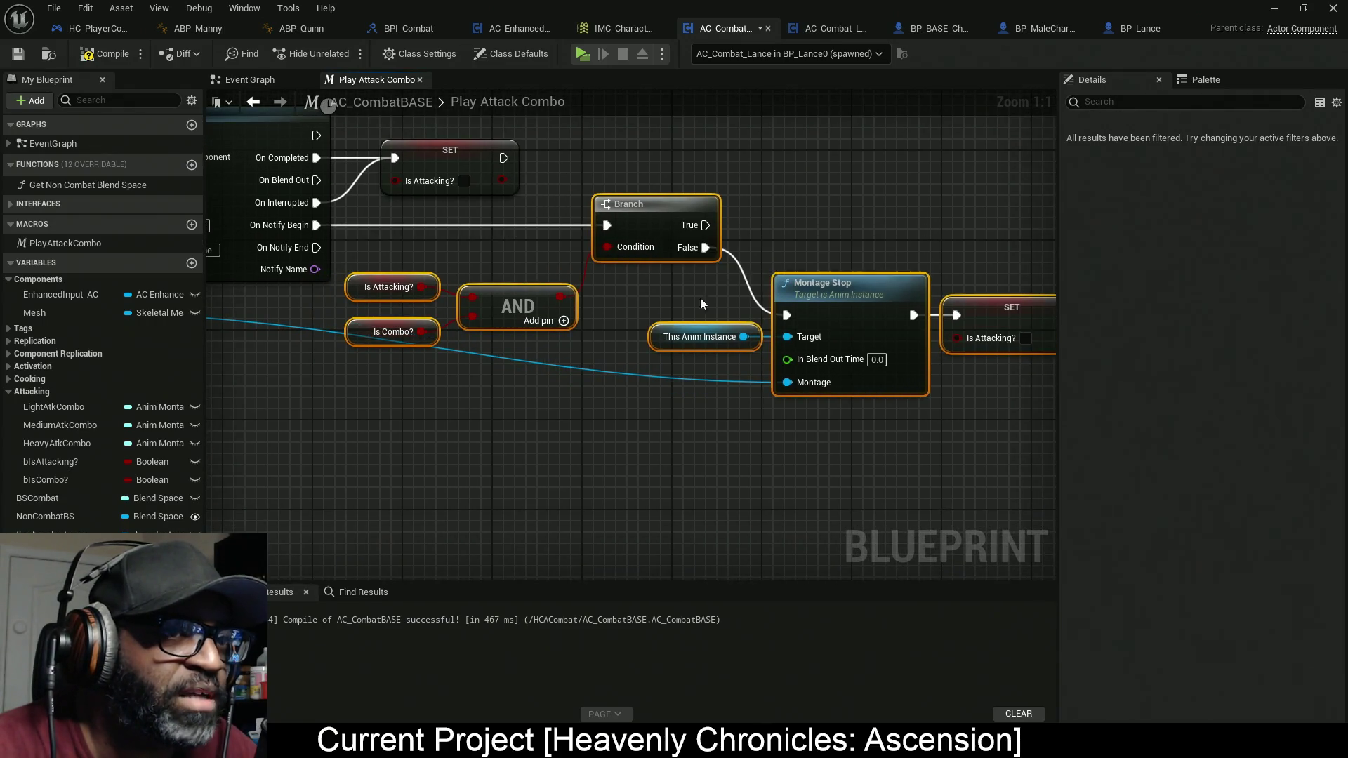
pyautogui.scroll(-4, 646, 391)
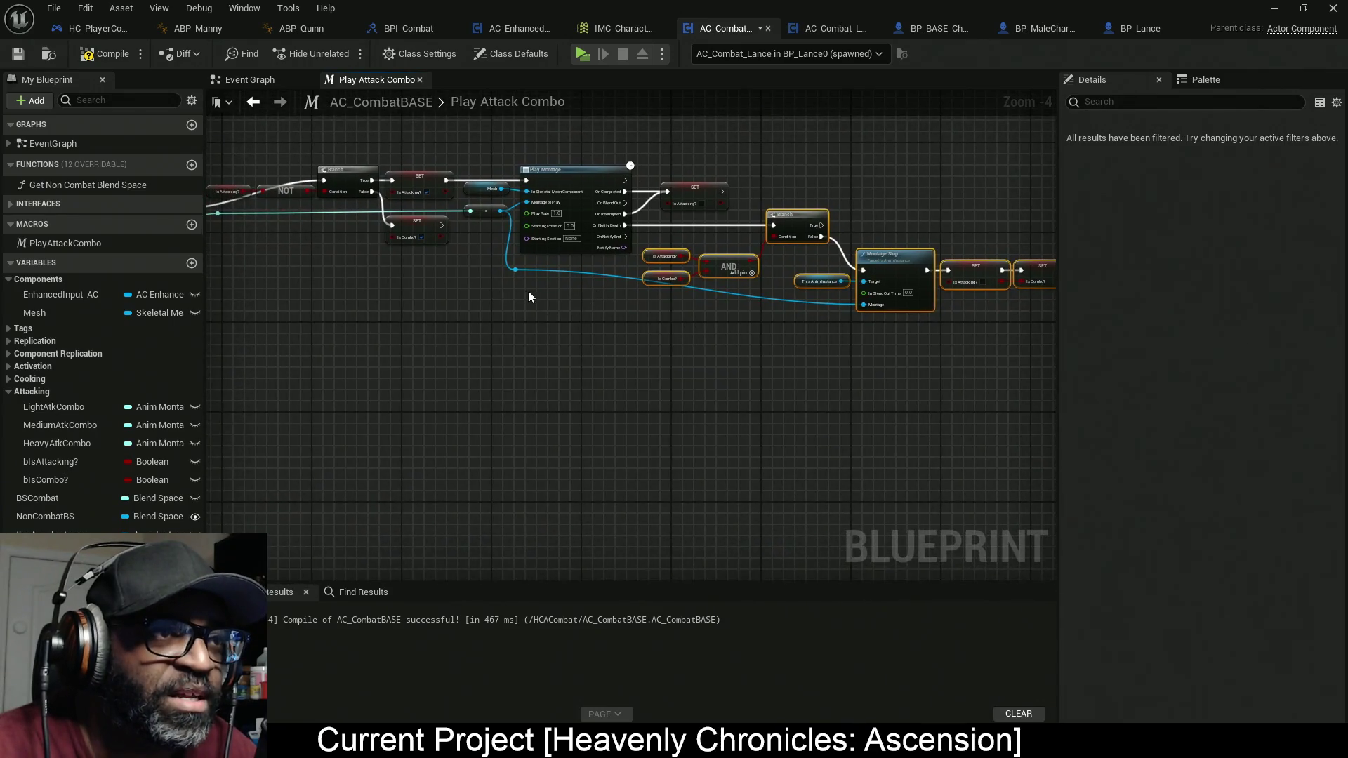
pyautogui.scroll(2, 518, 278)
pyautogui.moveTo(520, 275); pyautogui.dragTo(534, 323)
pyautogui.moveTo(818, 351); pyautogui.dragTo(430, 354)
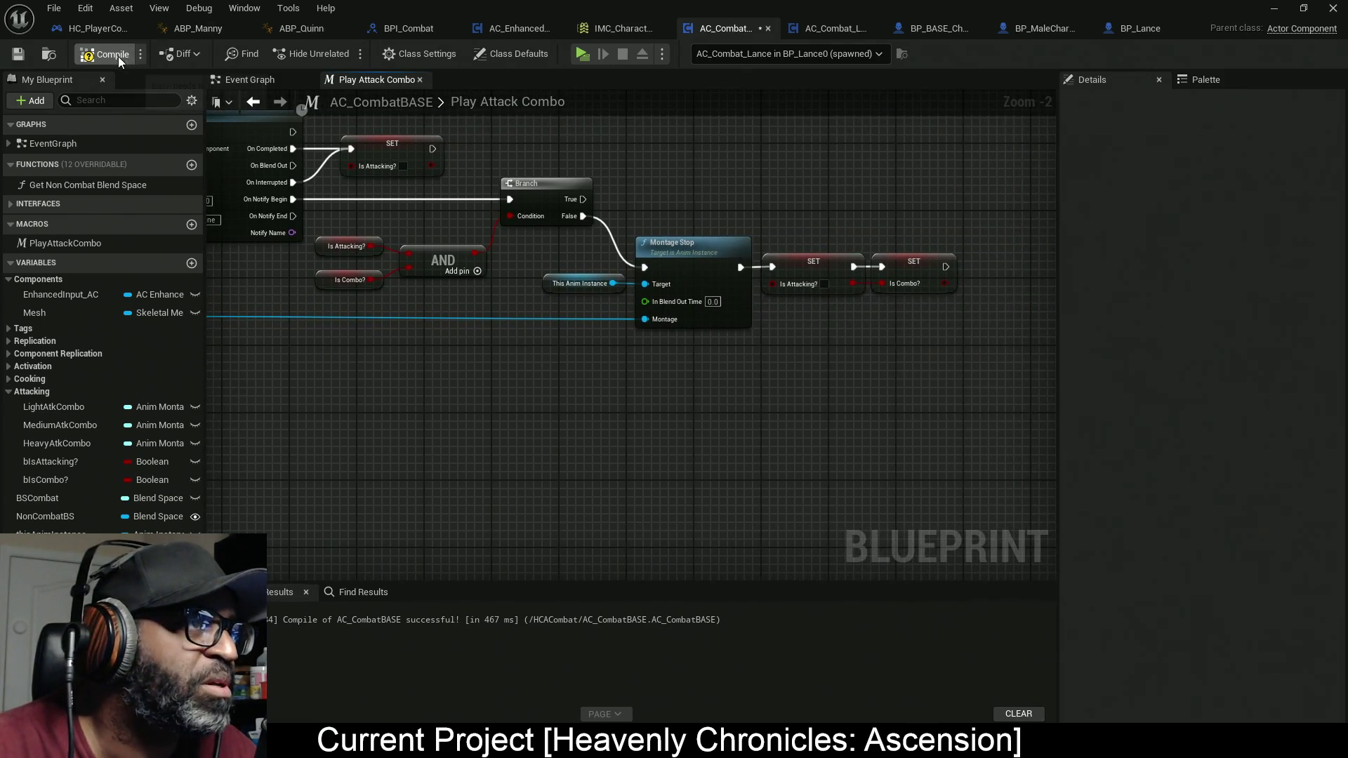
pyautogui.press('F7')
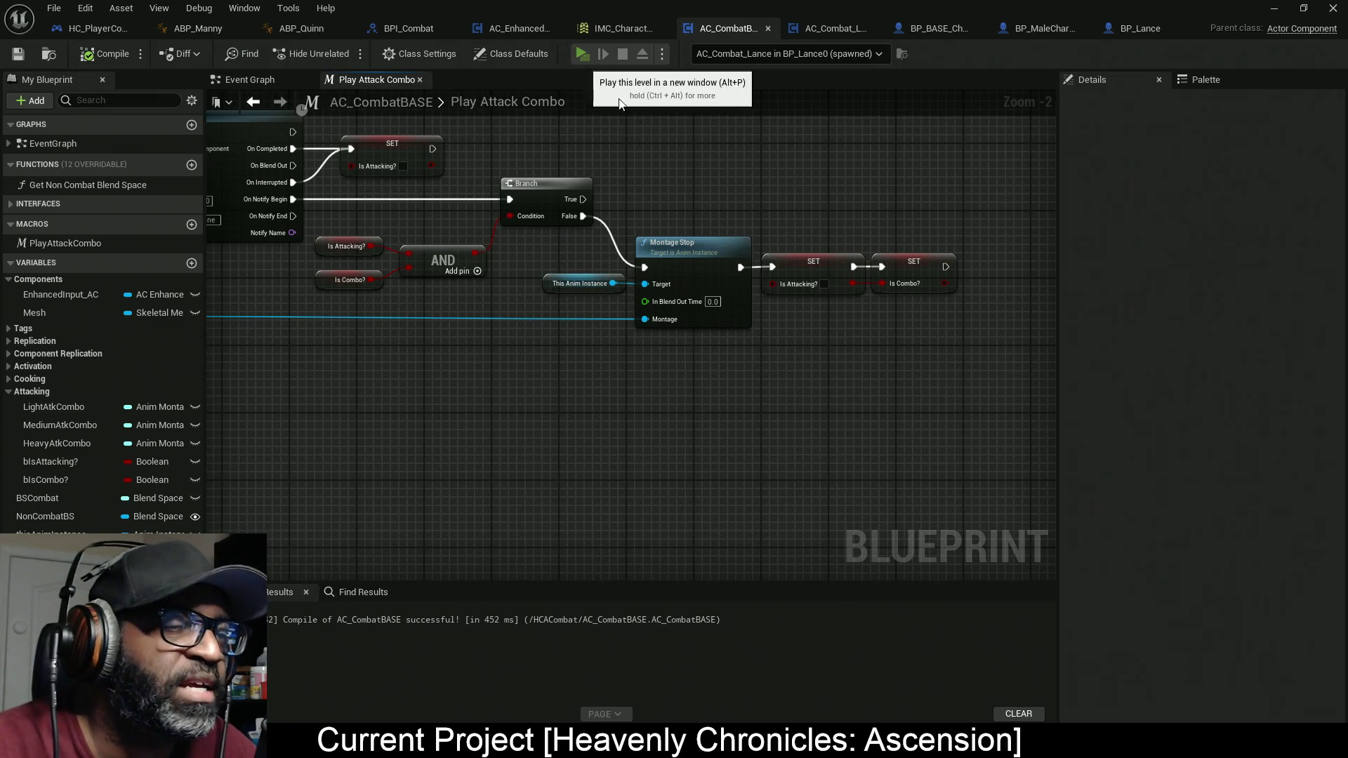
pyautogui.click(582, 53)
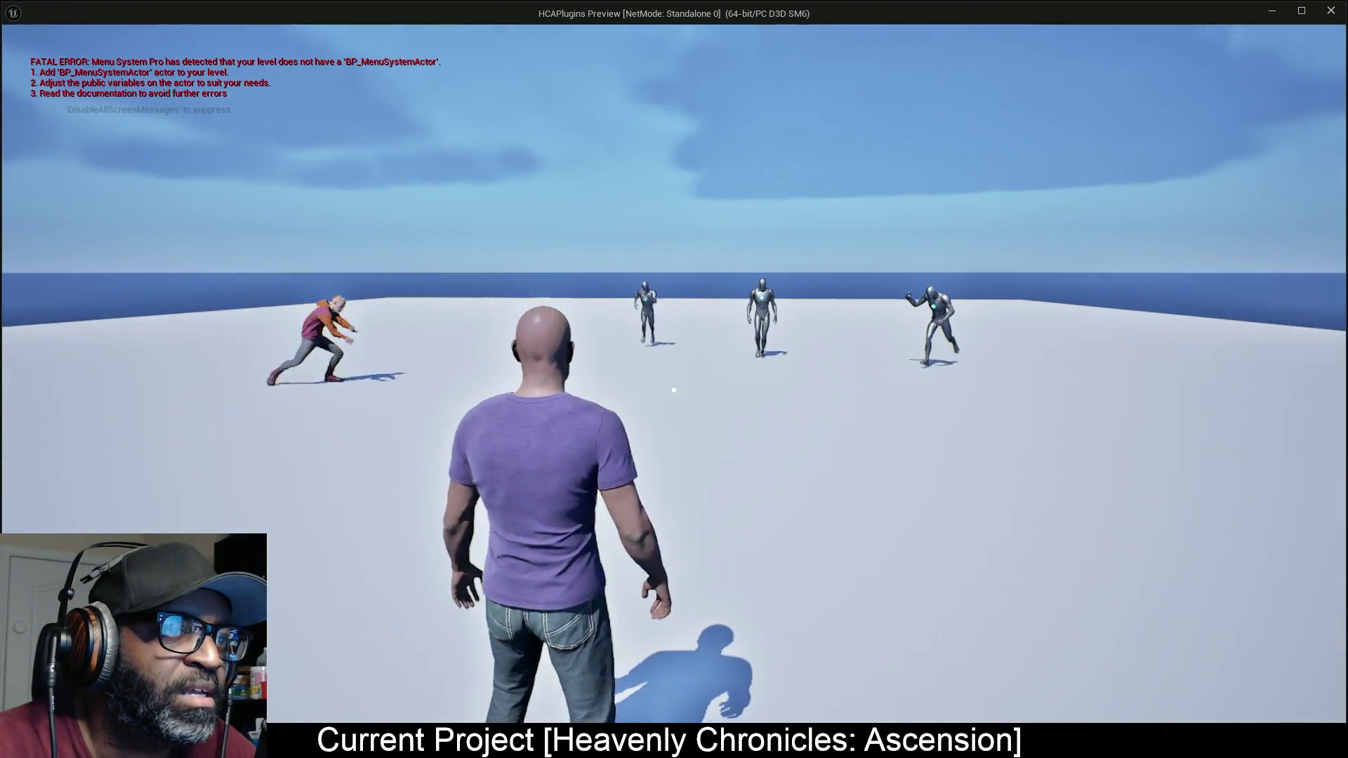
pyautogui.click(673, 390)
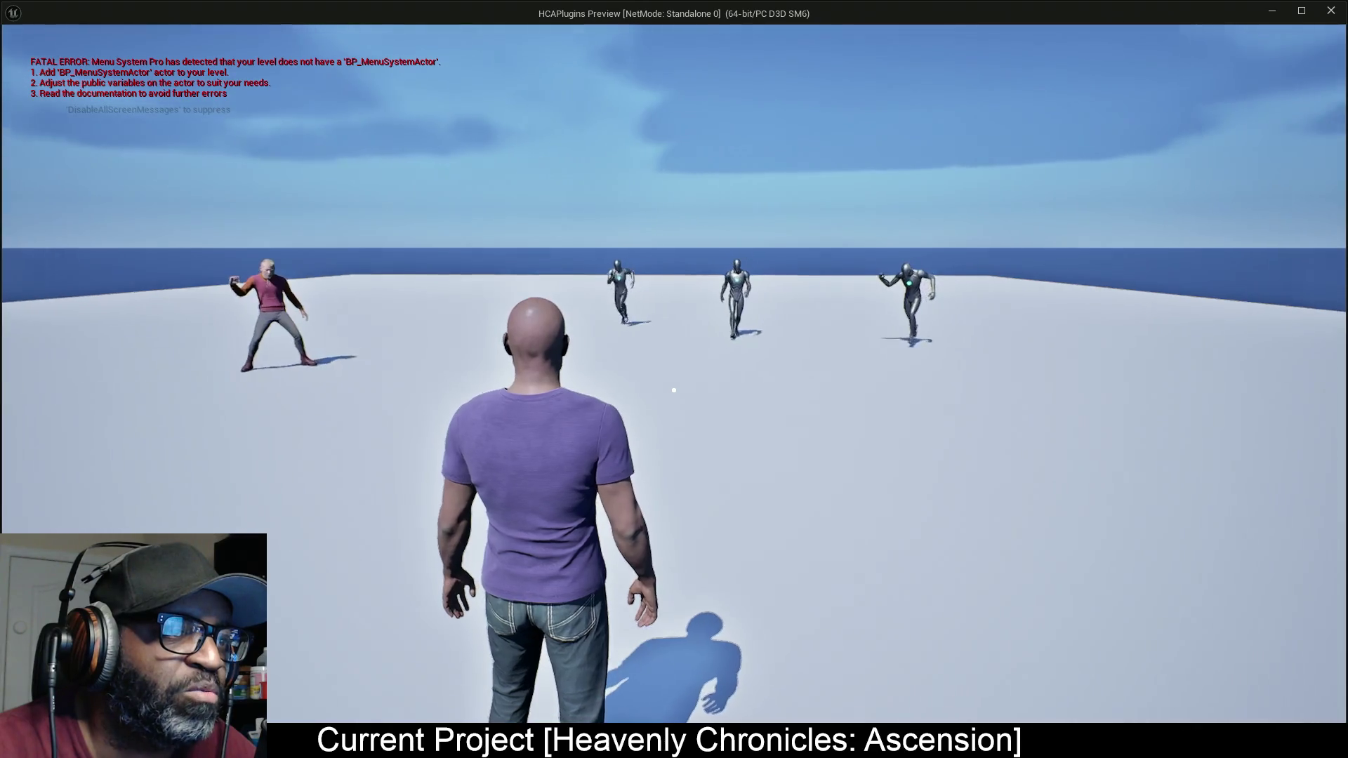
pyautogui.click(673, 390)
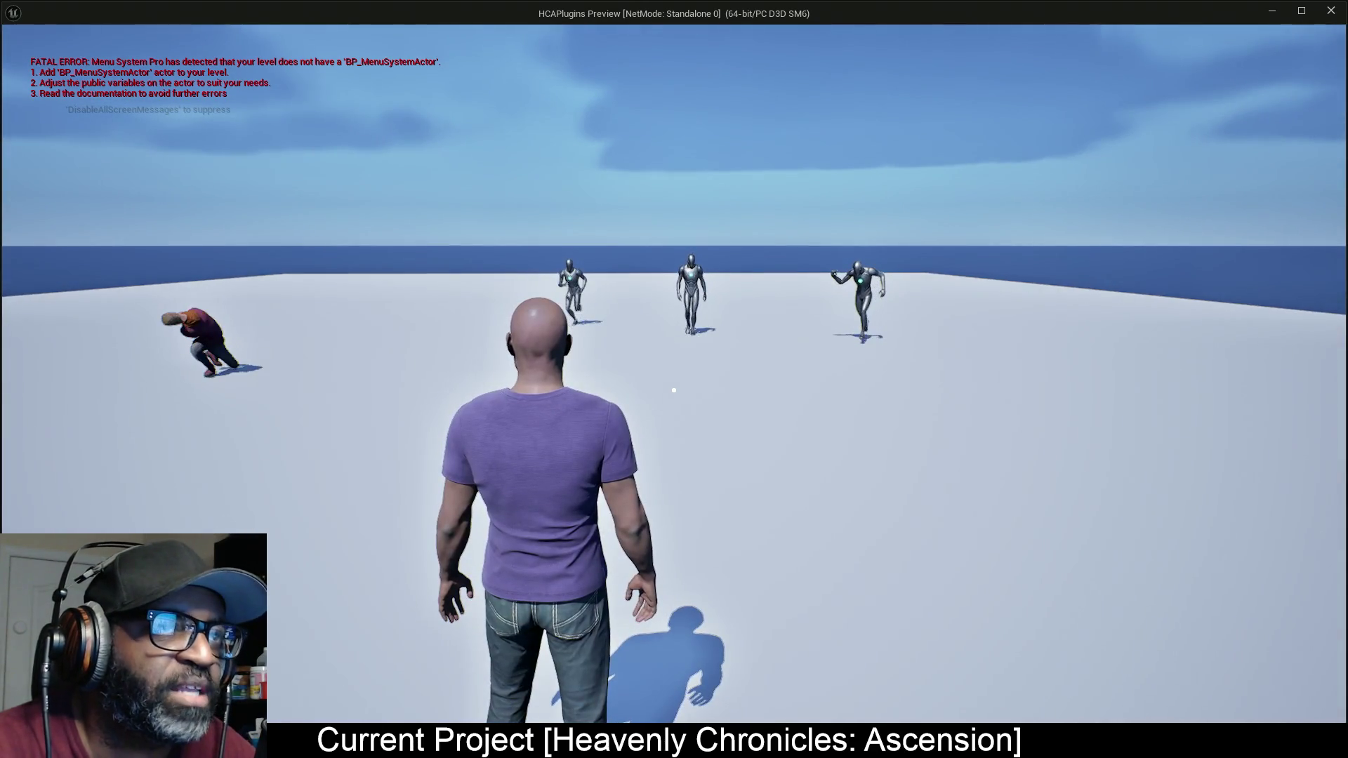
pyautogui.click(1331, 10)
pyautogui.scroll(2, 708, 304)
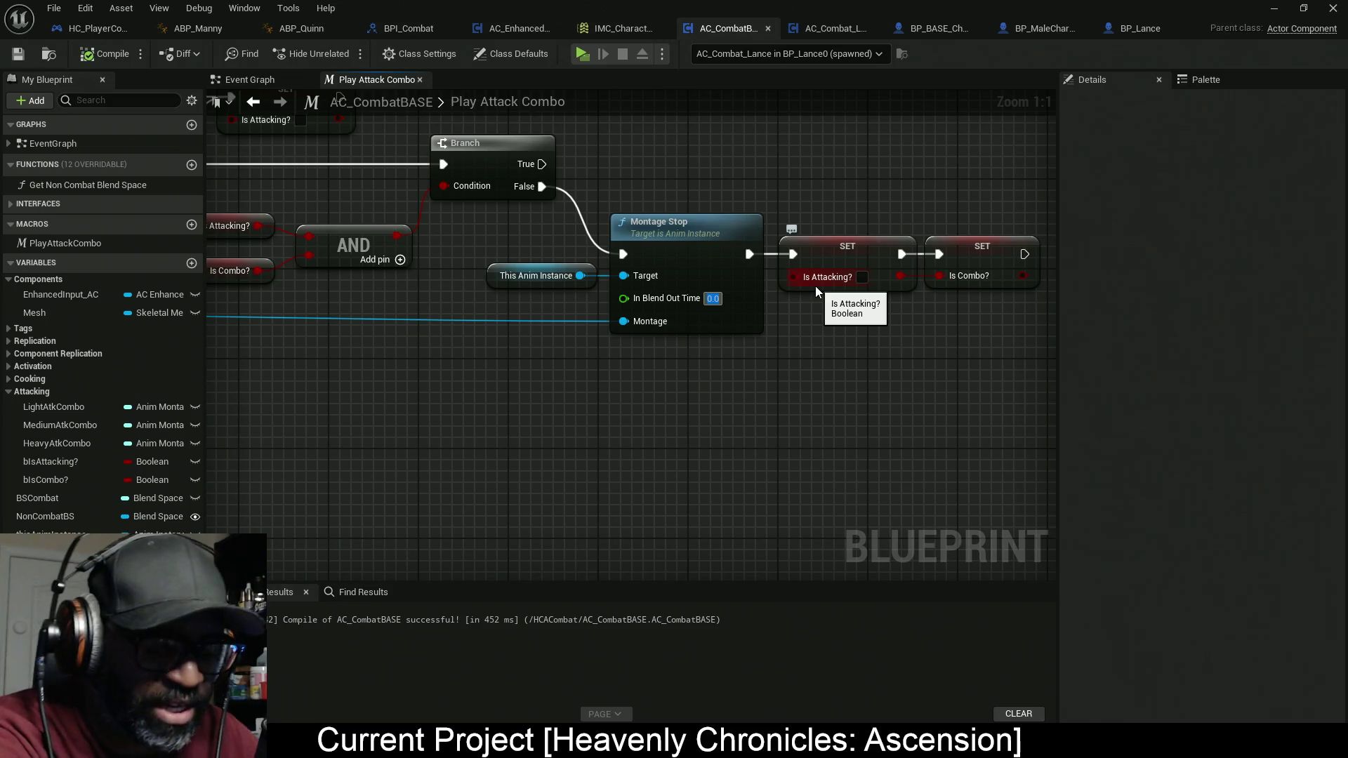
# Step: Set Montage Stop's blend out time to 0.2 and playtest the attacks
pyautogui.write('0.2')
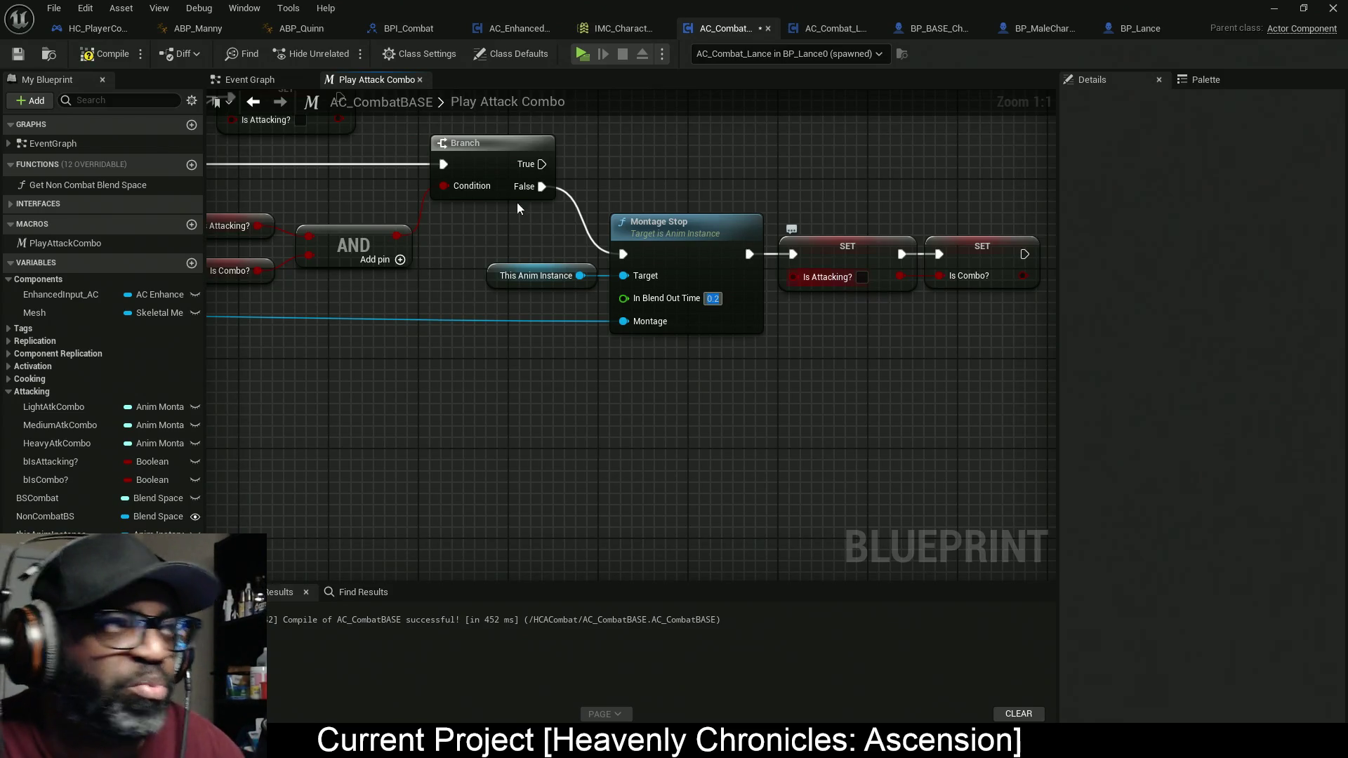
pyautogui.click(583, 58)
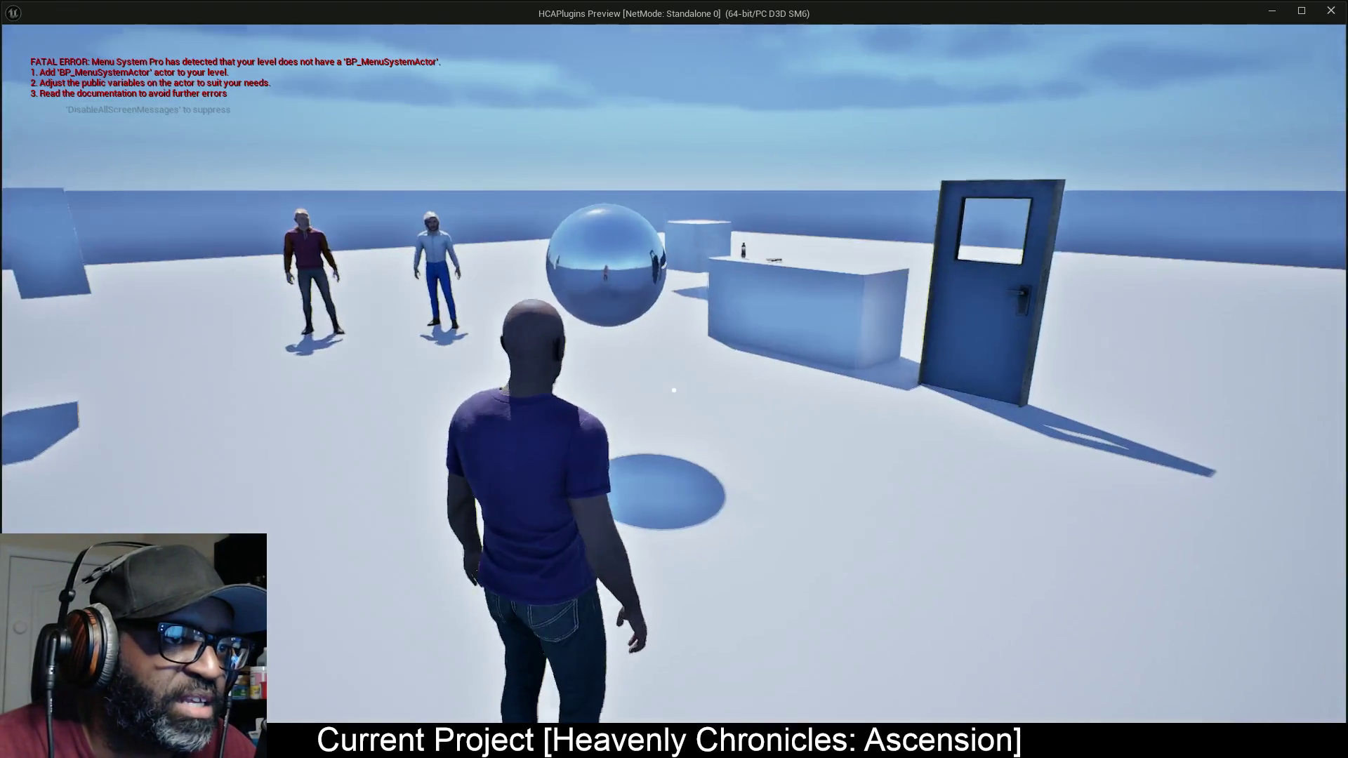
pyautogui.press('space')
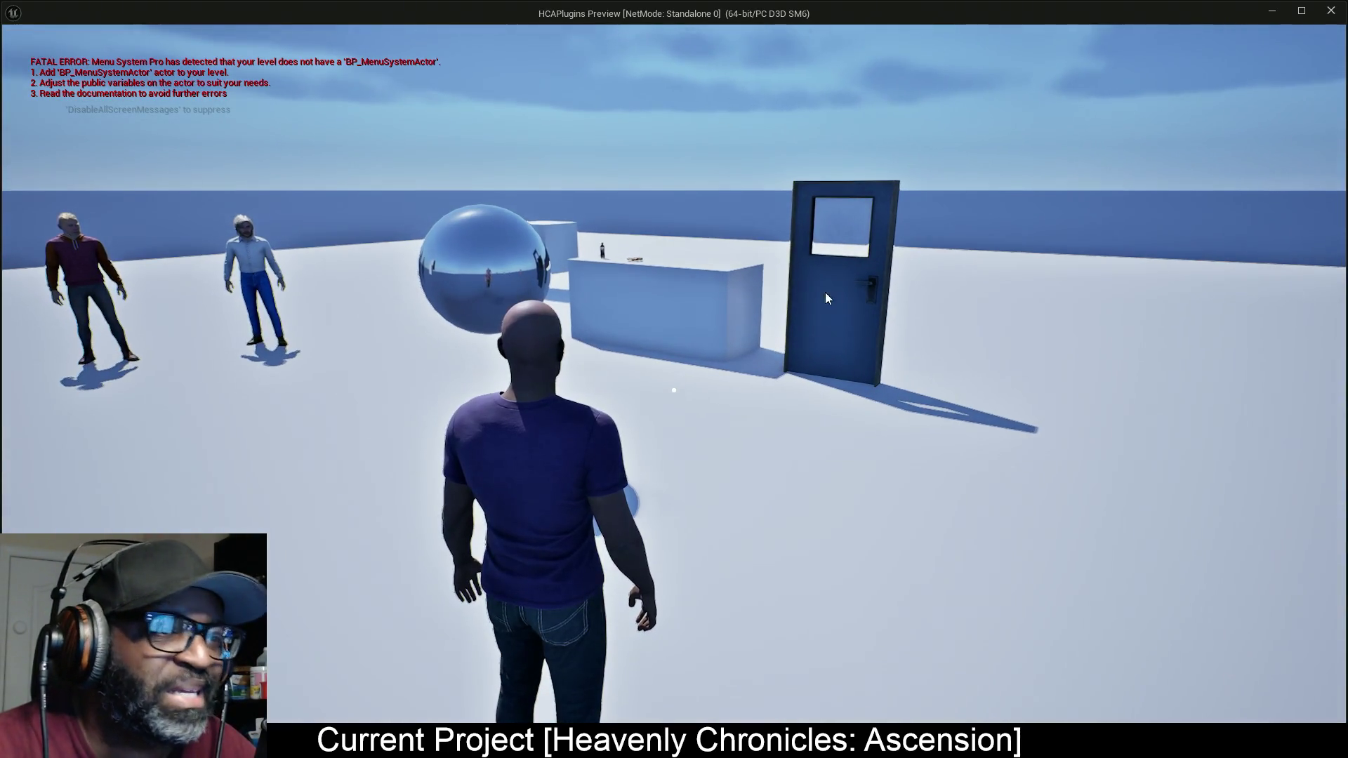
pyautogui.press('Escape')
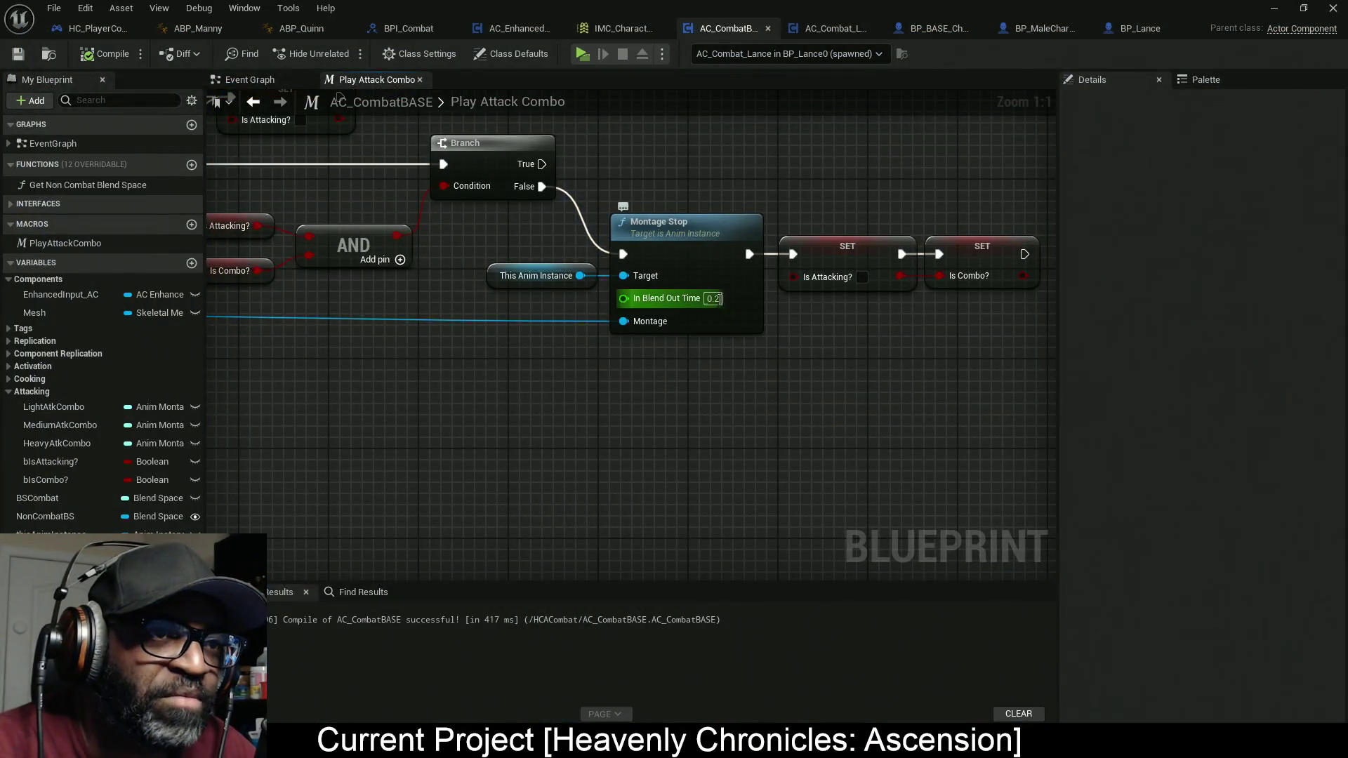
# Step: Change the blend out time to 0.3 and save the combat component
pyautogui.write('0.3')
pyautogui.press('Return')
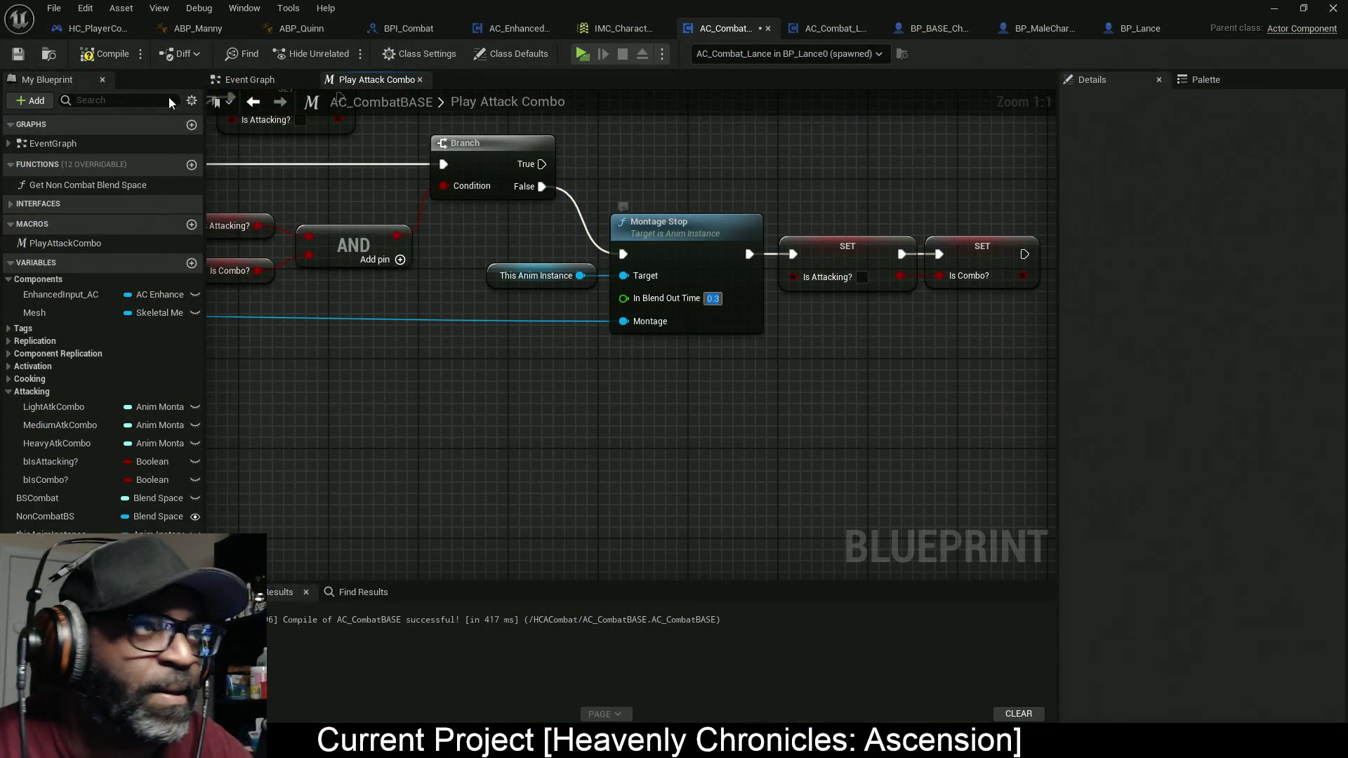
pyautogui.hotkey('ctrl', 's')
# Step: Playtest the combo again, then view Lance_GrtSwd_Combo01_Mont's Asset Details
pyautogui.hotkey('alt', 'p')
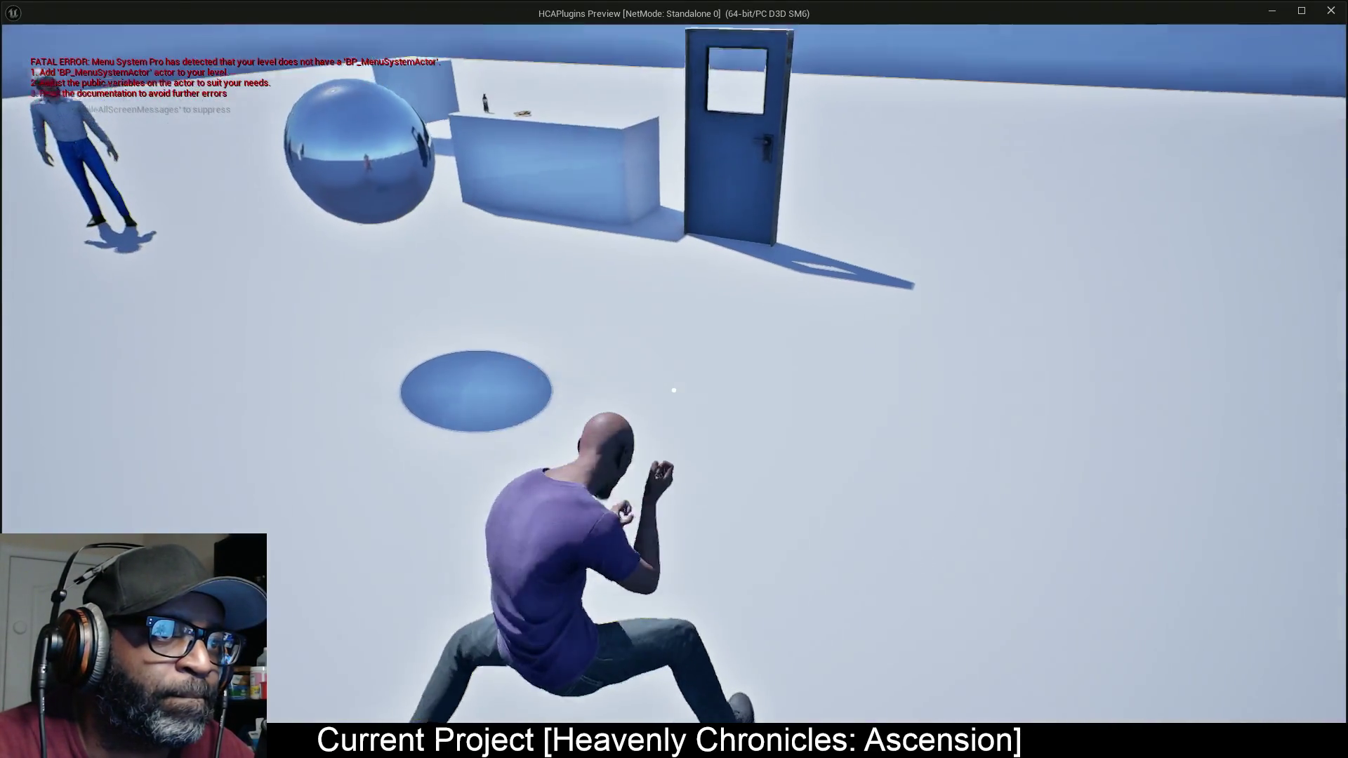
pyautogui.press('w')
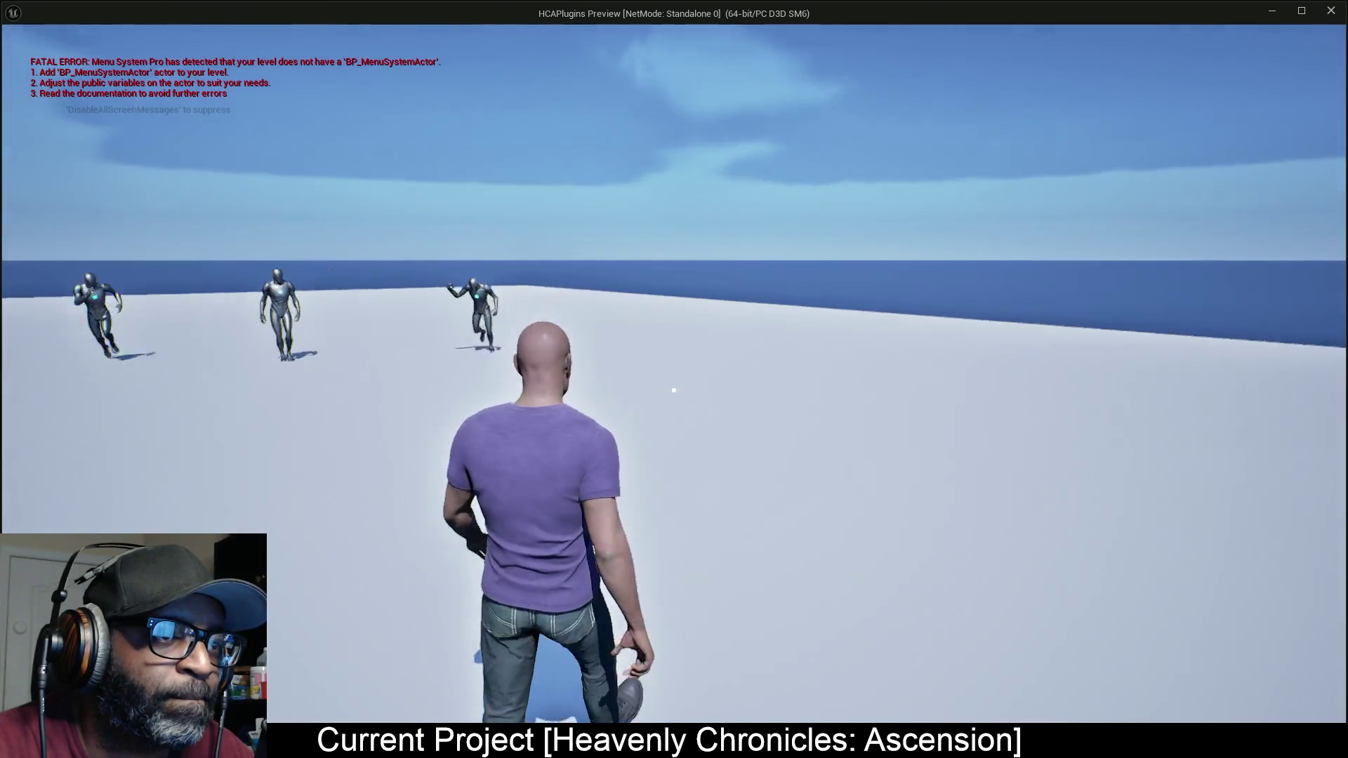
pyautogui.hotkey('shift', 'F1')
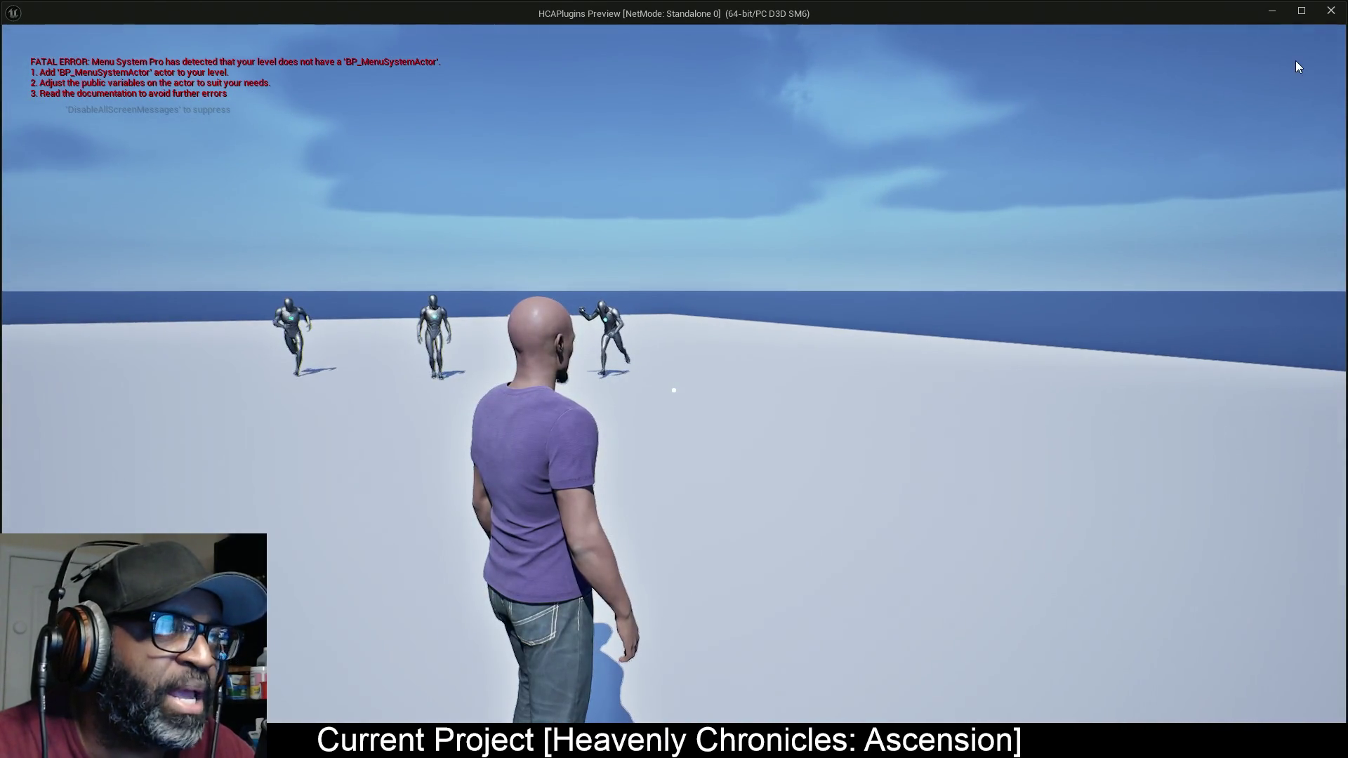
pyautogui.press('Escape')
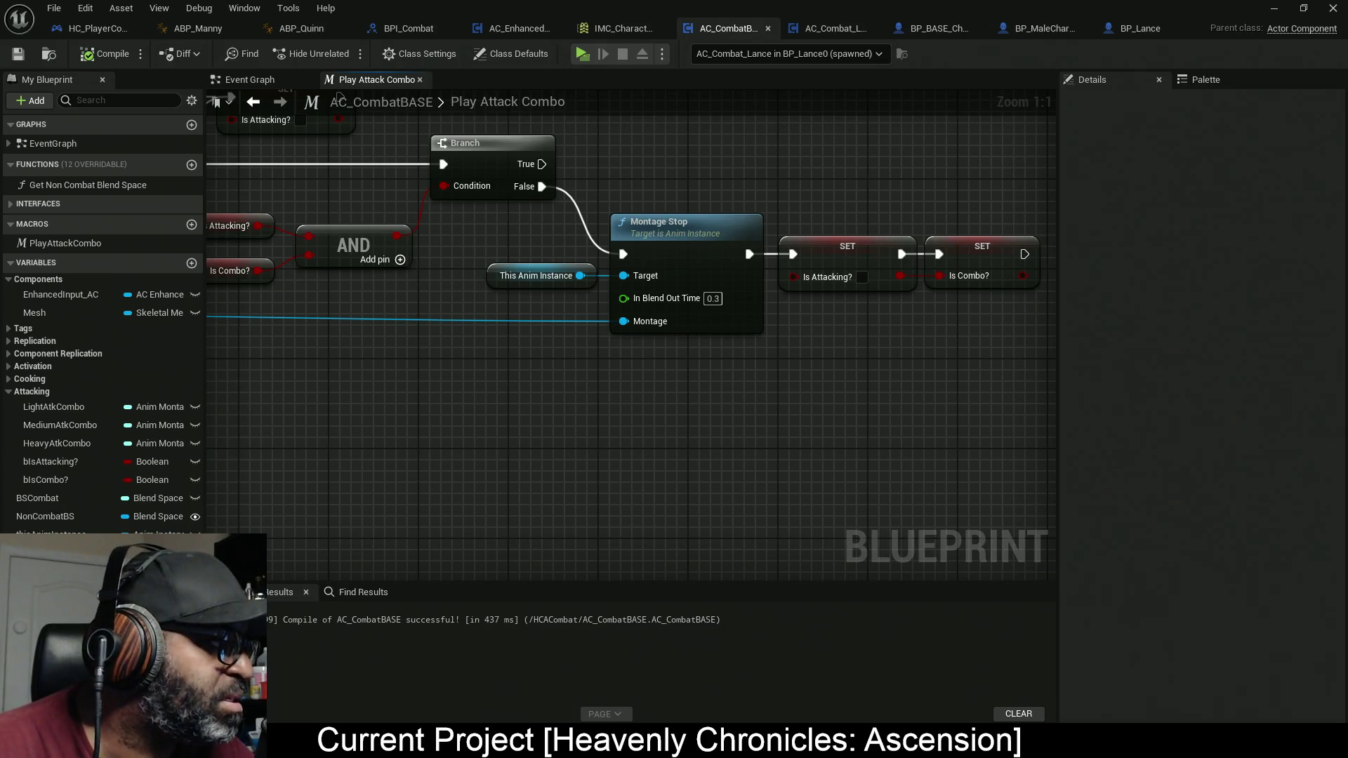
pyautogui.hotkey('alt', 'Tab')
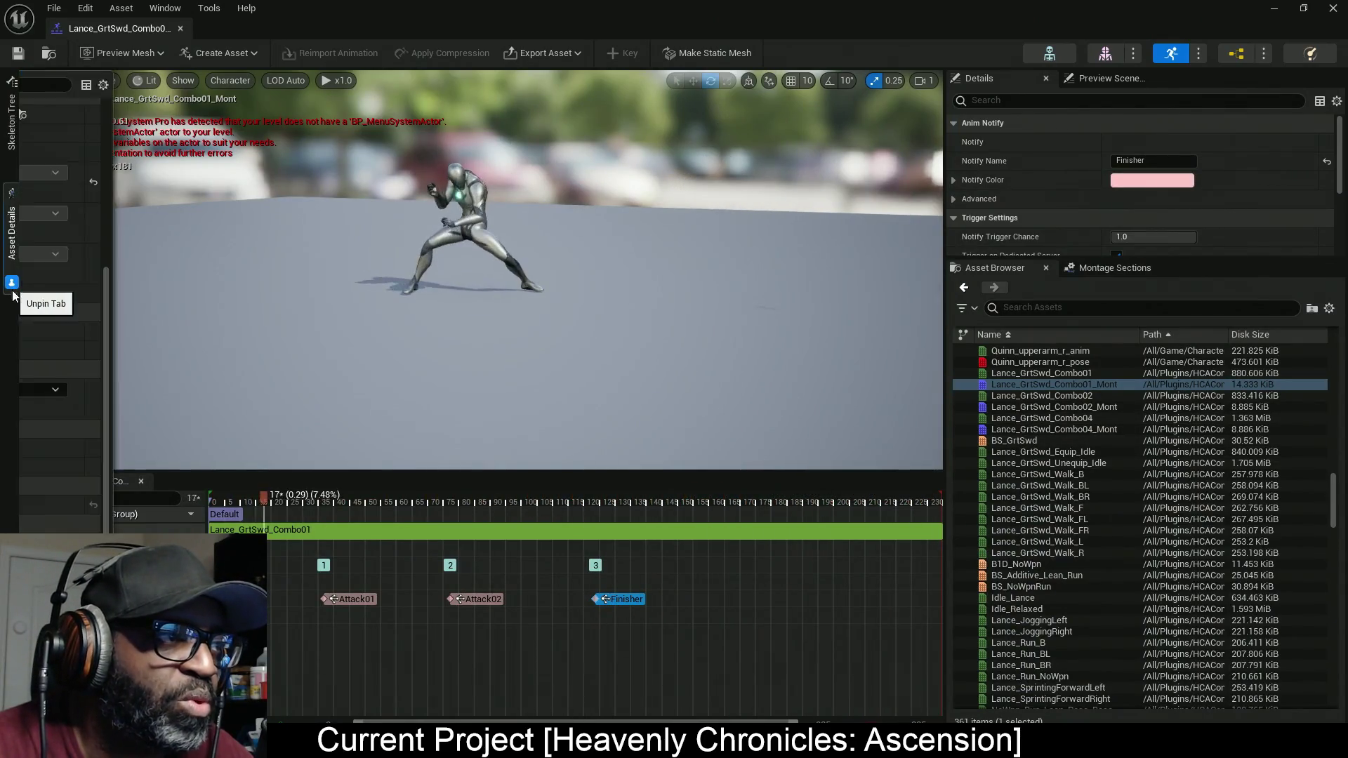
pyautogui.click(10, 282)
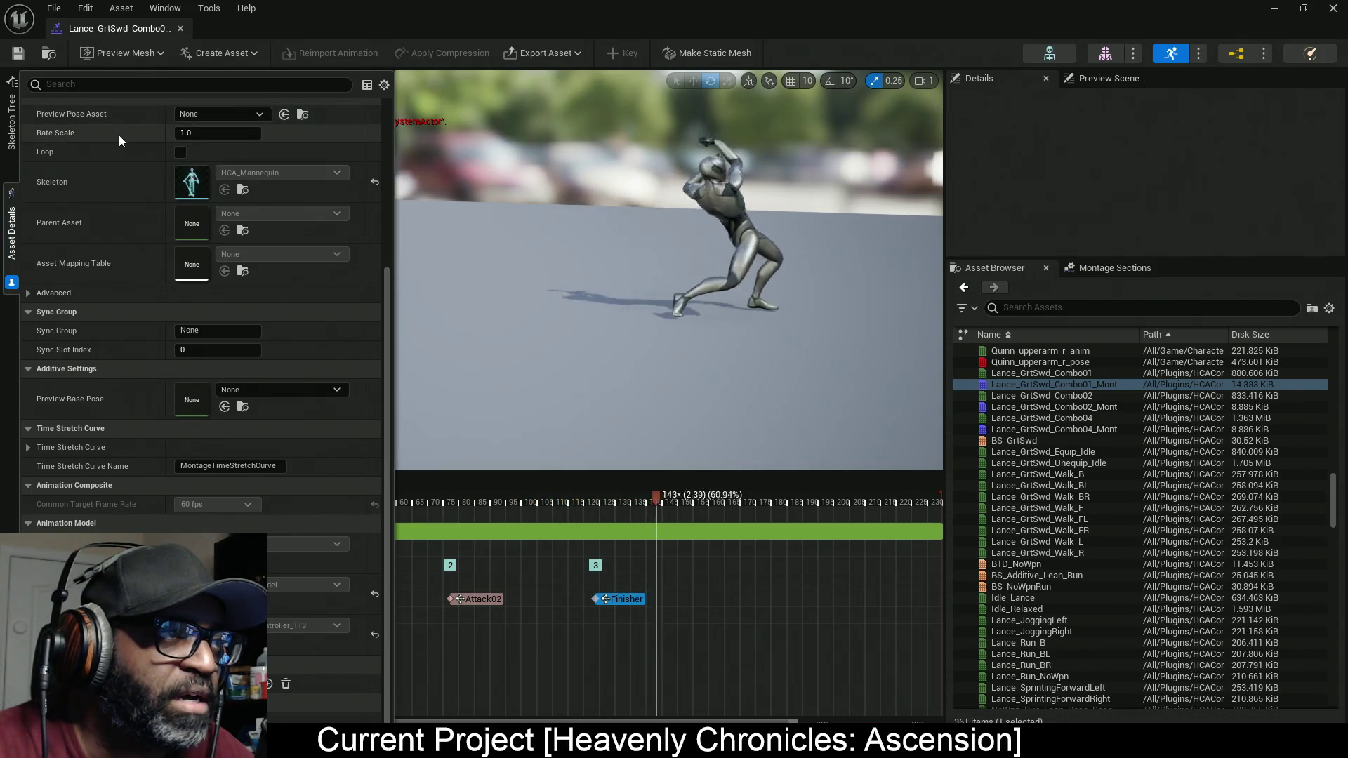
# Step: Set Rate Scale to 2.0 on the Combo01 and Combo02 sword montages
pyautogui.click(223, 135)
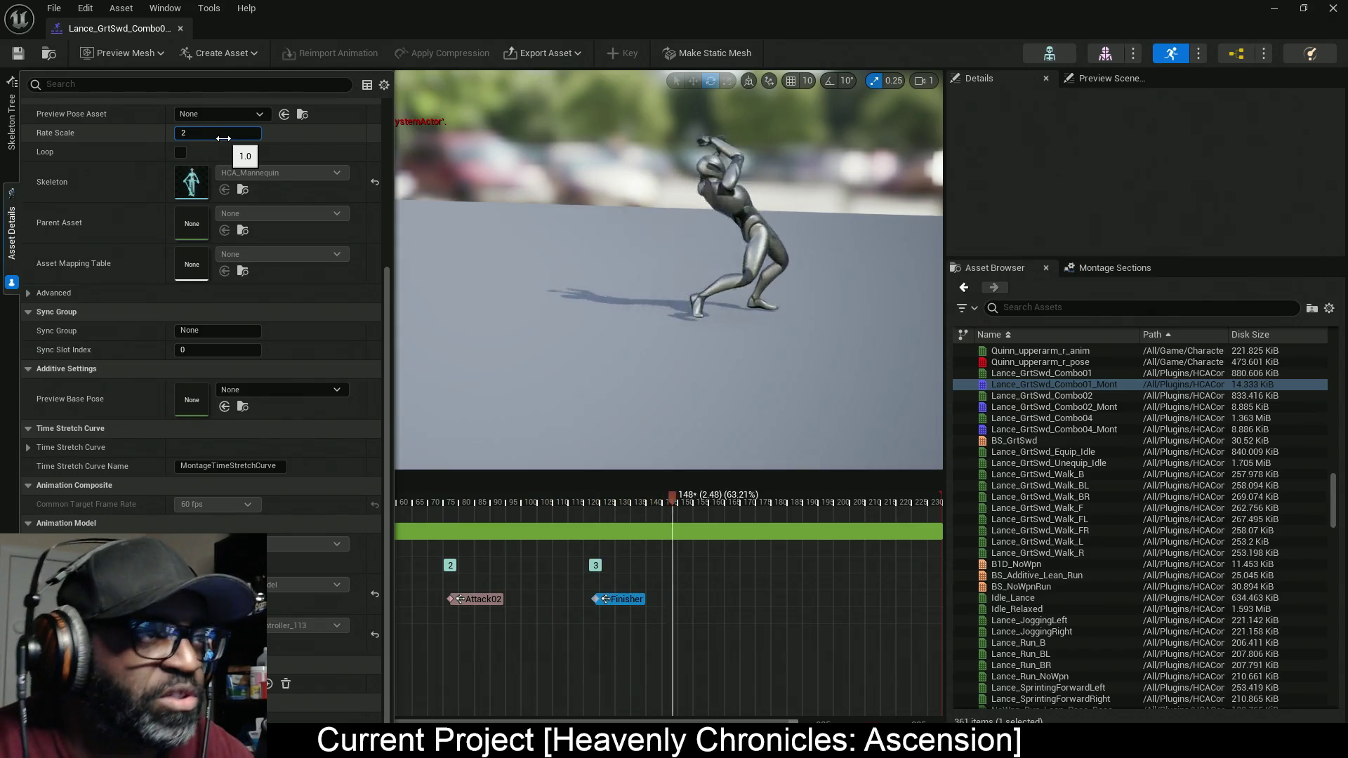
pyautogui.write('2')
pyautogui.press('Return')
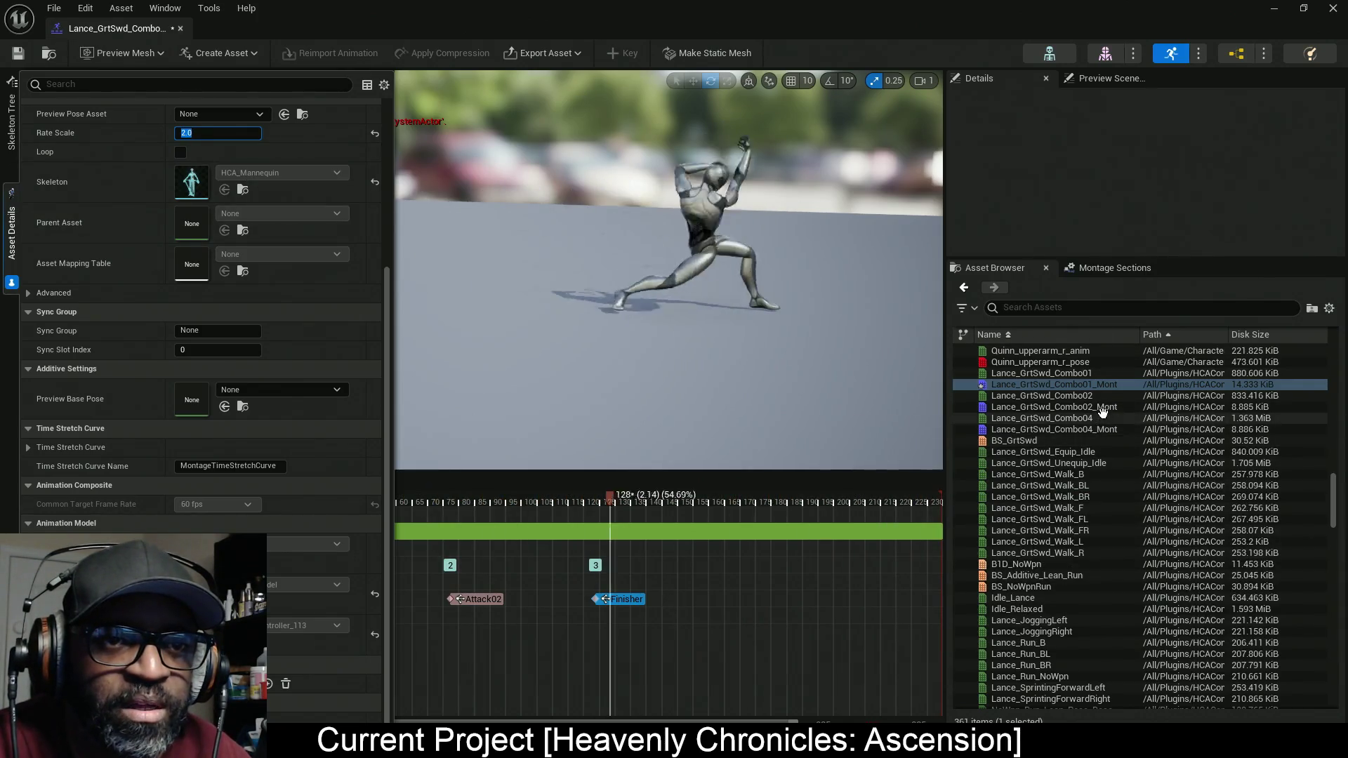
pyautogui.click(1106, 407)
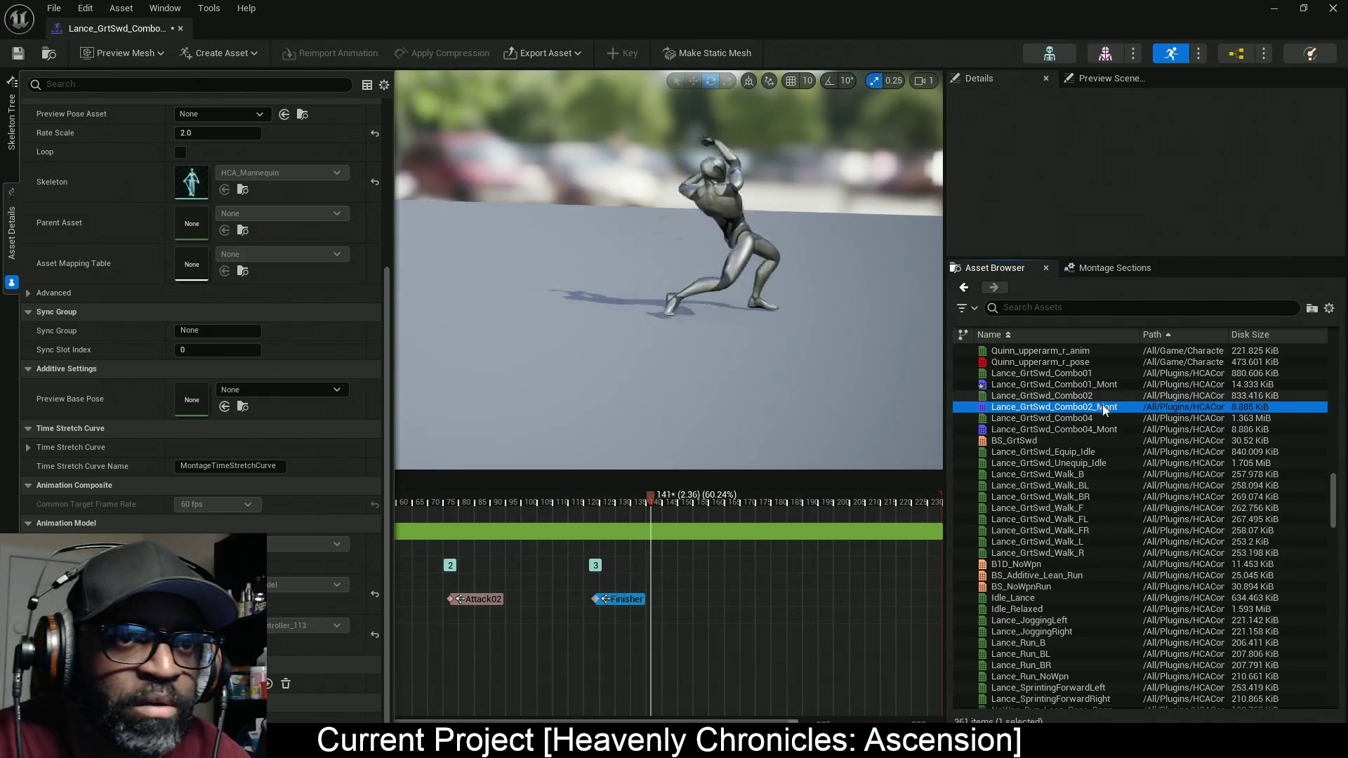
pyautogui.doubleClick(1053, 407)
pyautogui.click(217, 133)
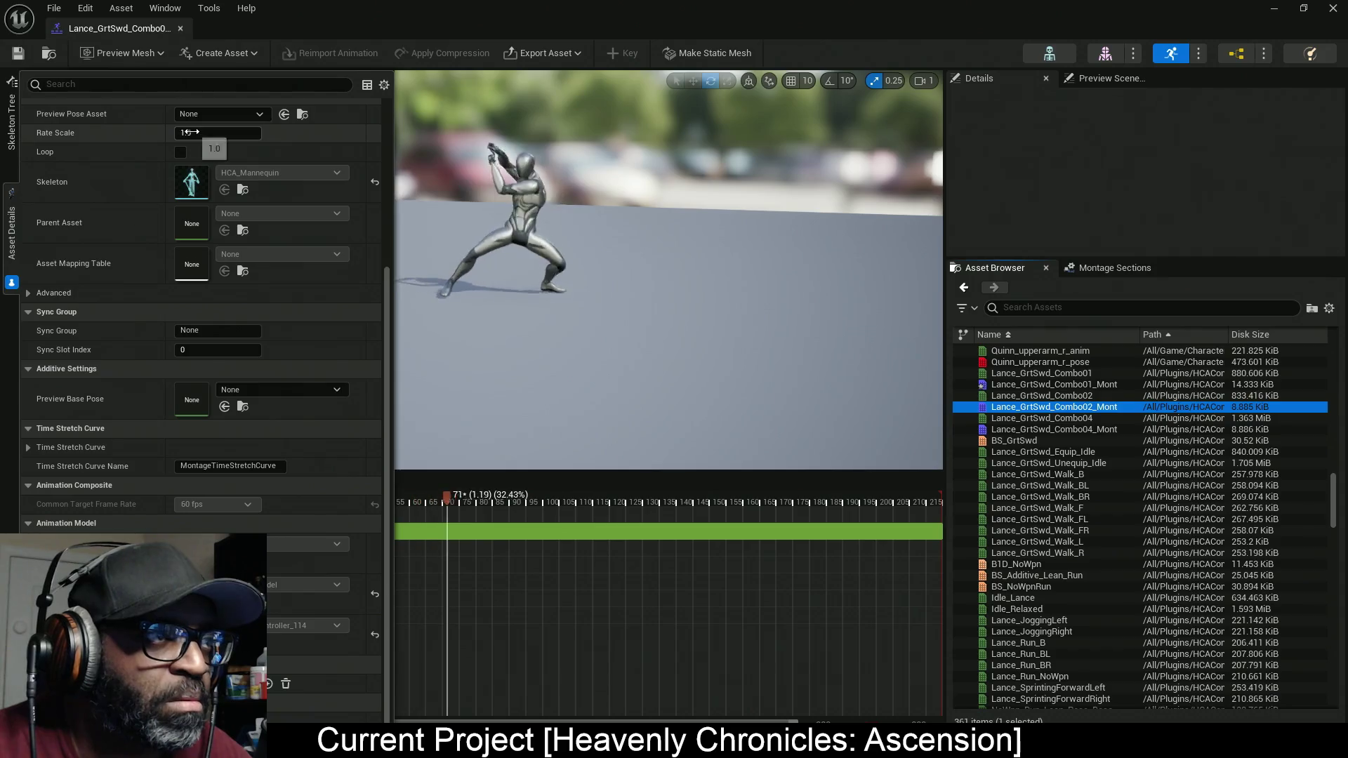
pyautogui.write('2')
pyautogui.press('Return')
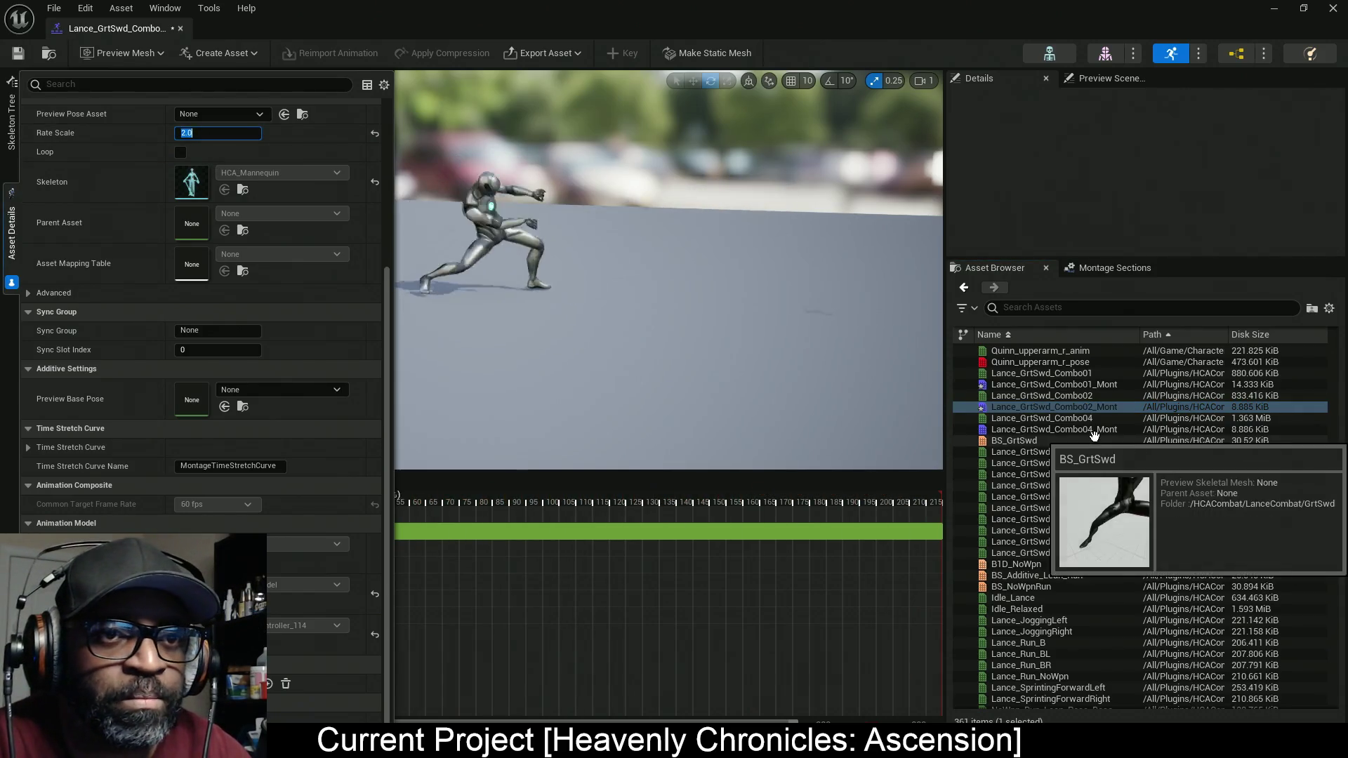
# Step: Set Lance_GrtSwd_Combo04_Mont's Rate Scale to 2.0 and save the montages
pyautogui.doubleClick(1053, 429)
pyautogui.click(186, 133)
pyautogui.write('2')
pyautogui.press('Return')
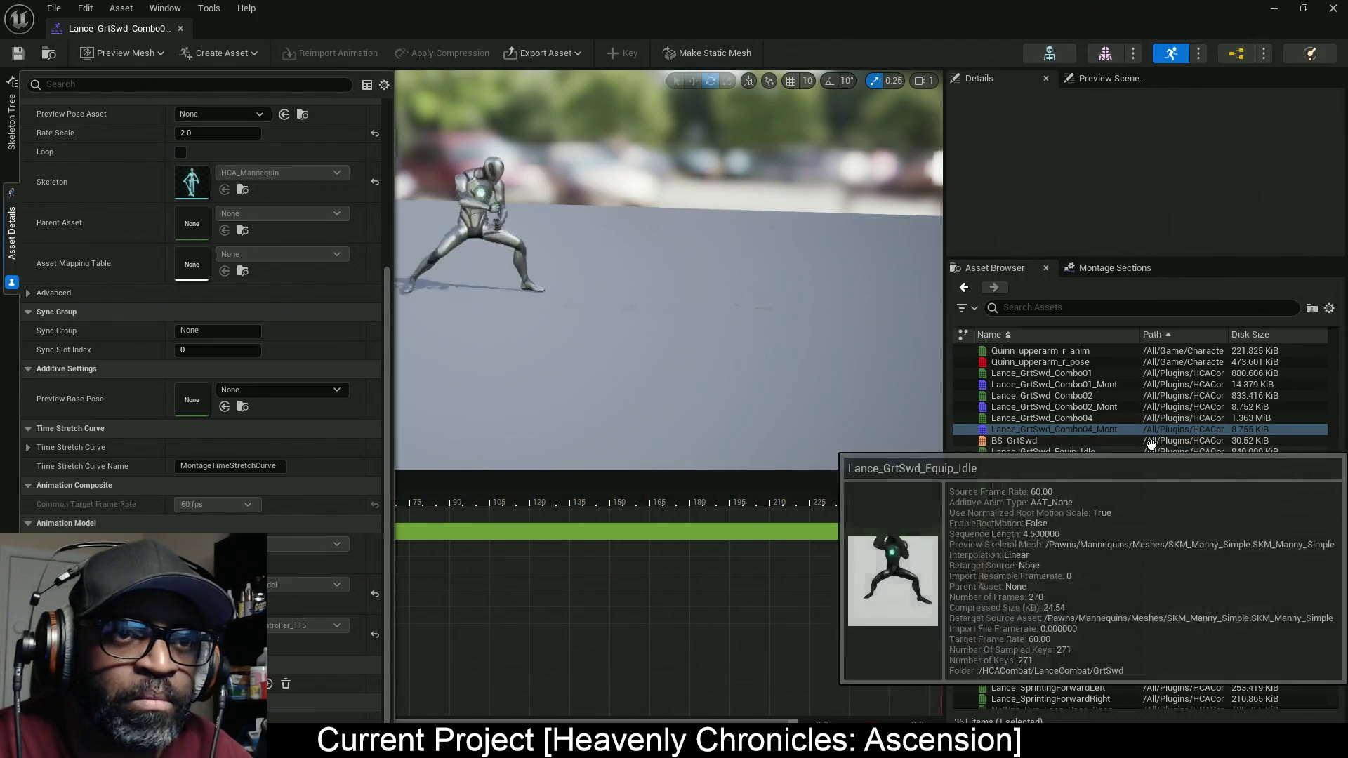
pyautogui.hotkey('ctrl', 's')
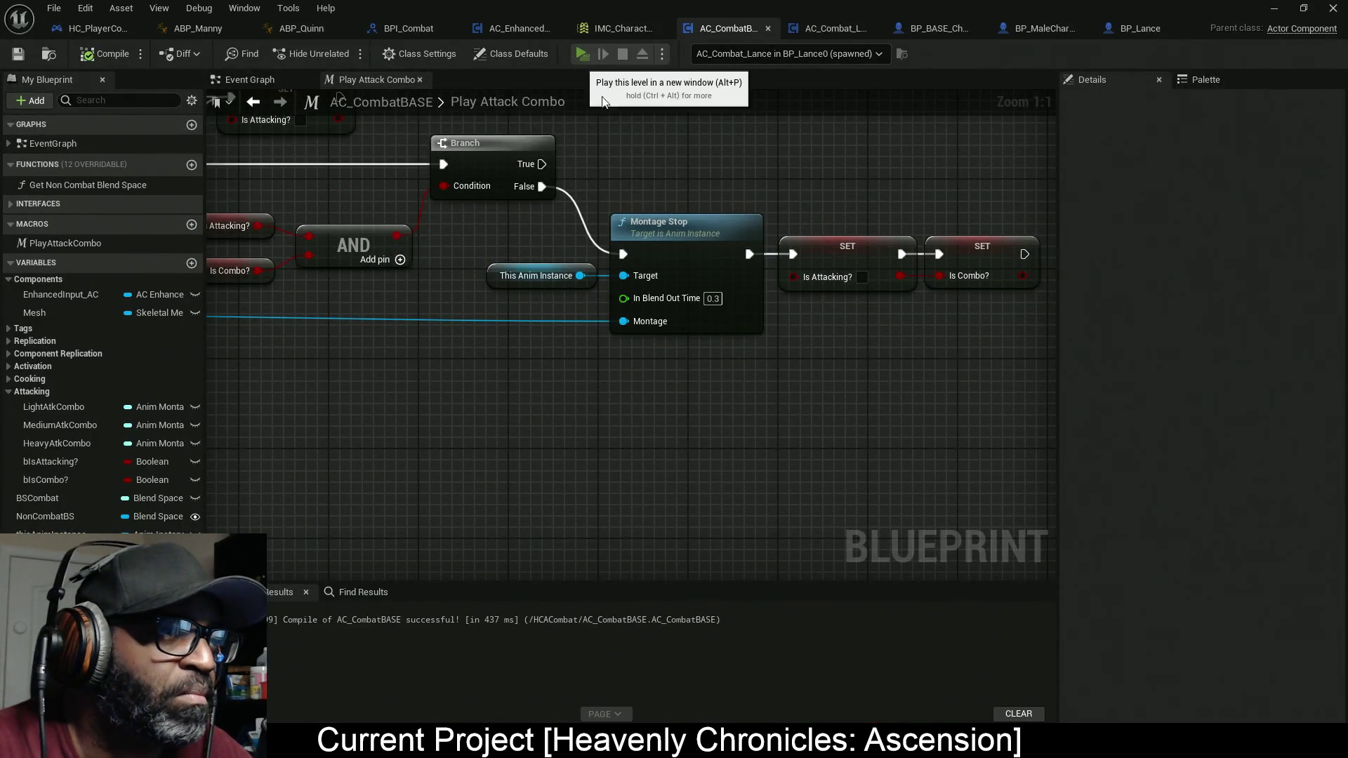
pyautogui.click(580, 55)
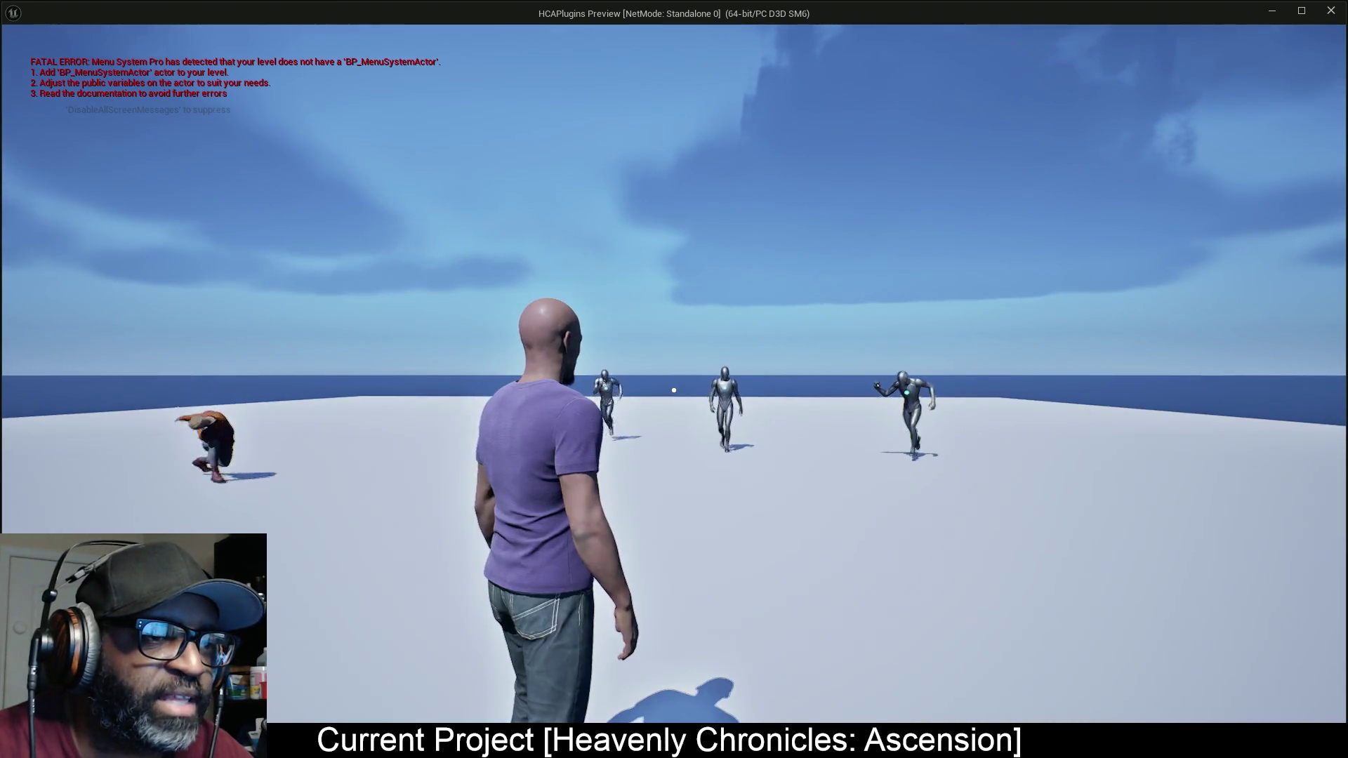
pyautogui.rightClick(674, 389)
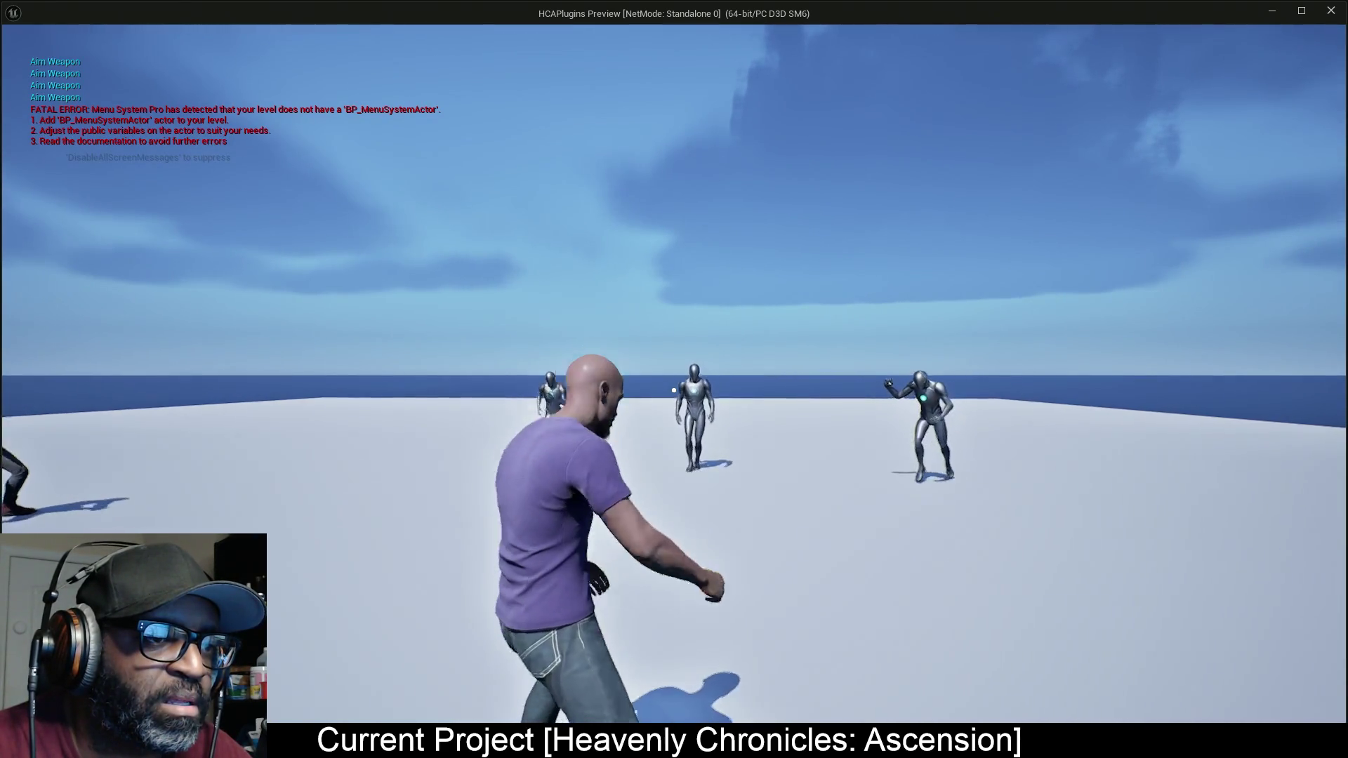
pyautogui.rightClick(673, 390)
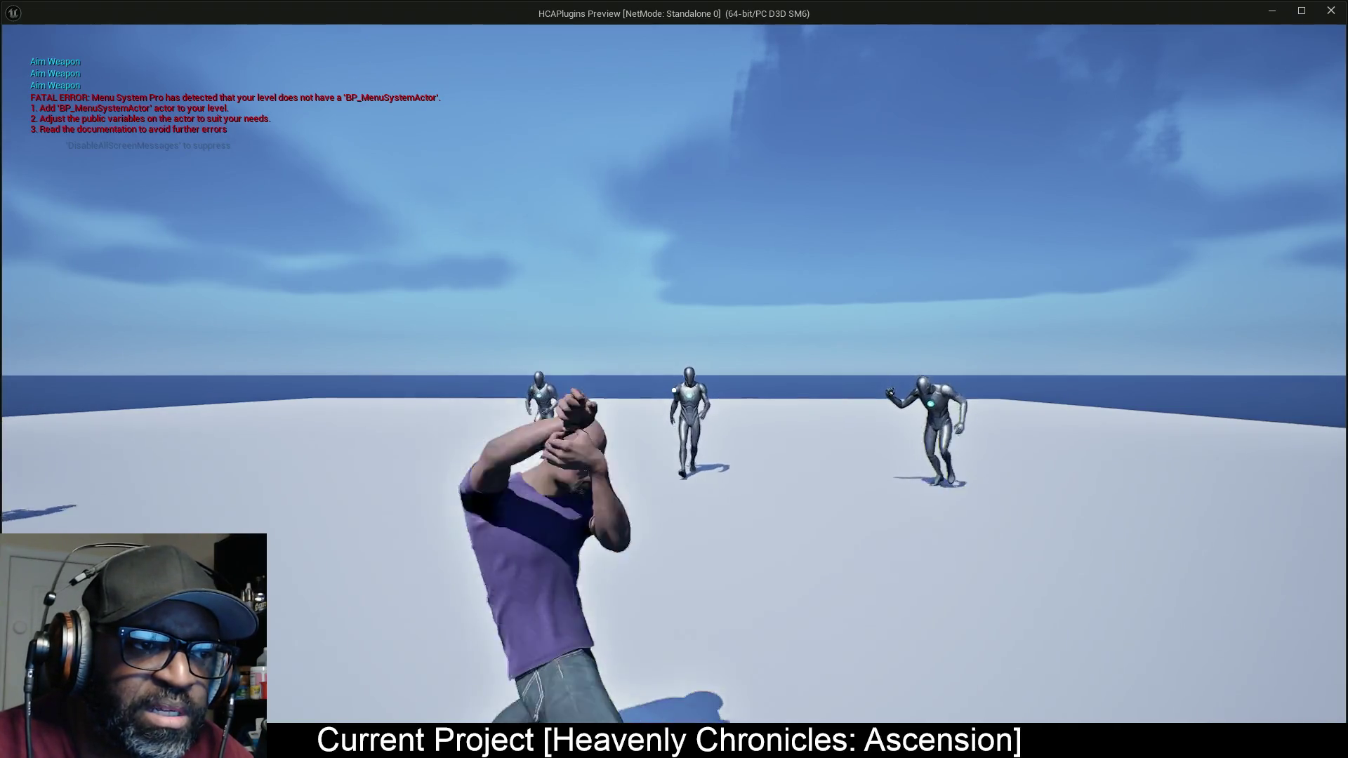
pyautogui.rightClick(673, 389)
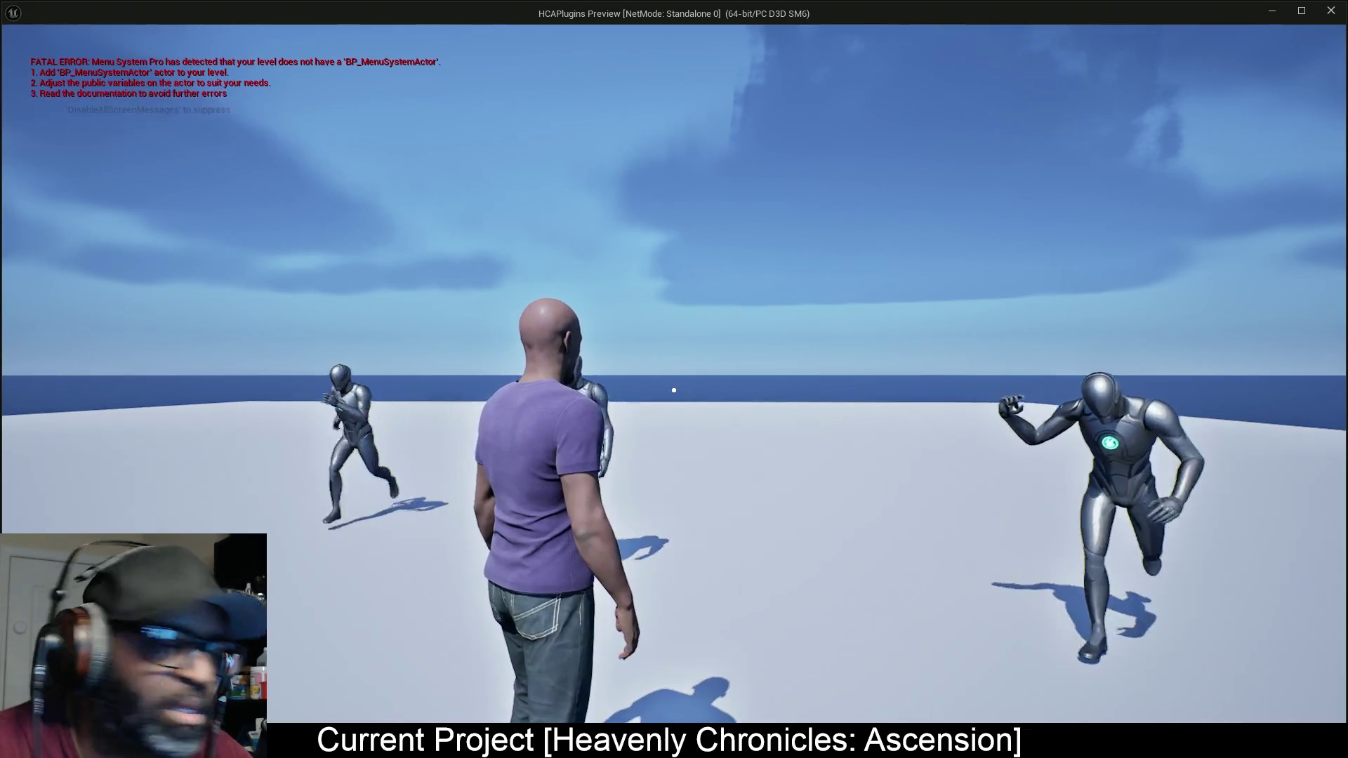
pyautogui.click(674, 390)
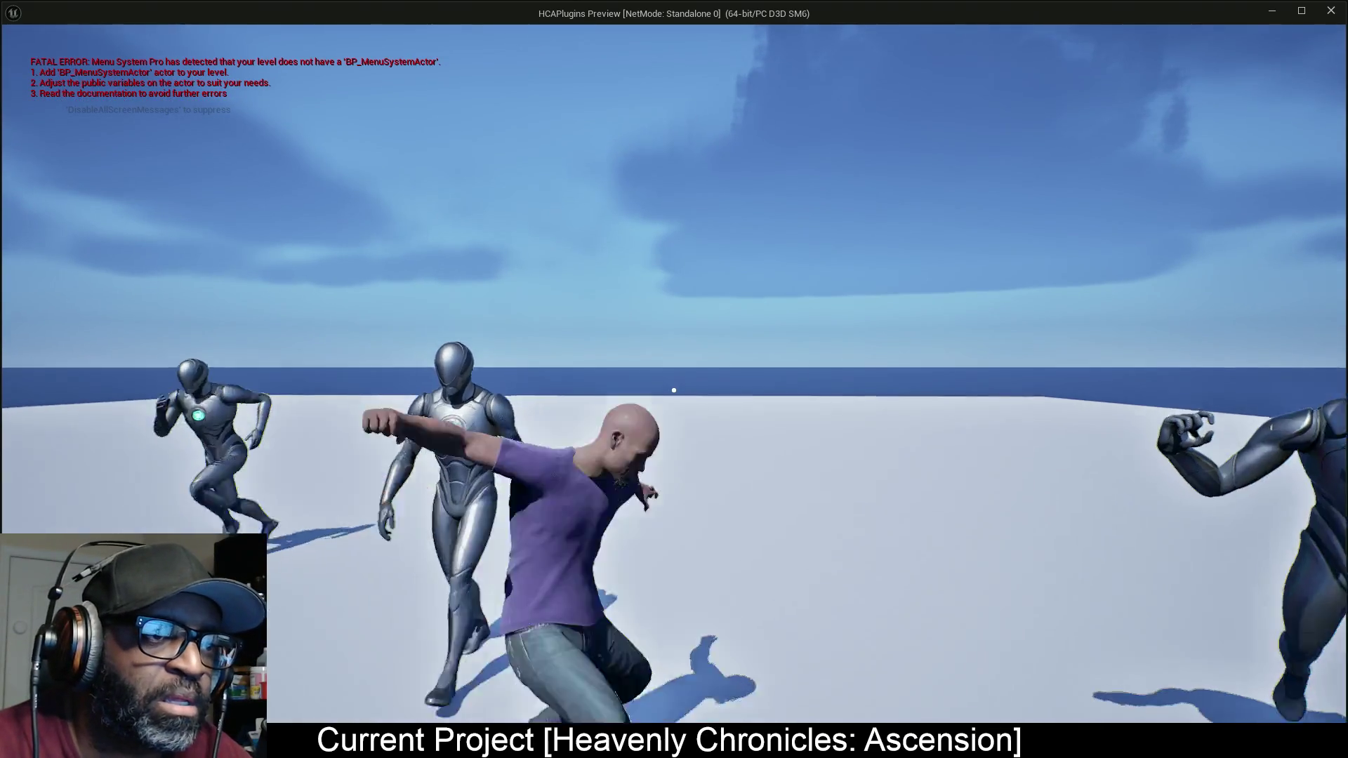
pyautogui.hotkey('shift', 'F1')
pyautogui.click(1330, 12)
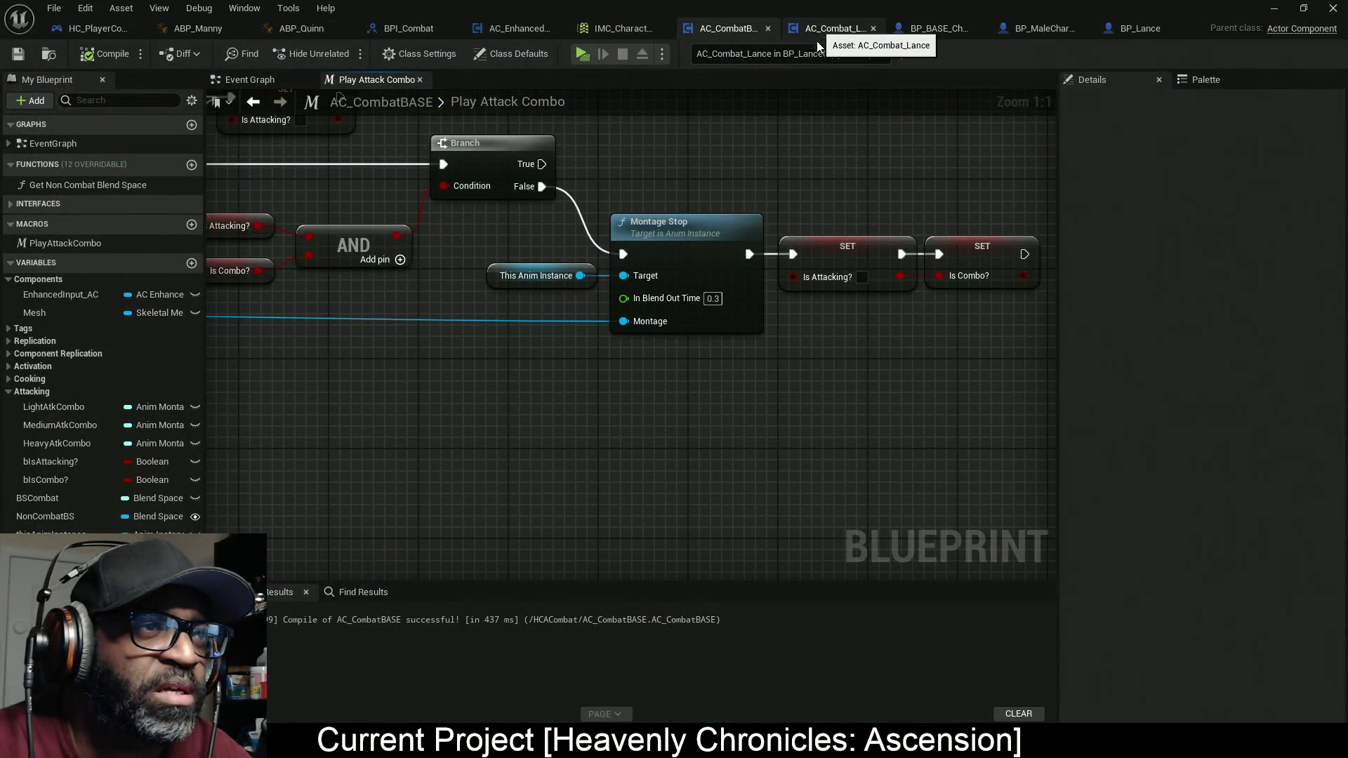
# Step: Look over the Event Graph and open the Play Attack Combo macro graph
pyautogui.scroll(-7, 686, 212)
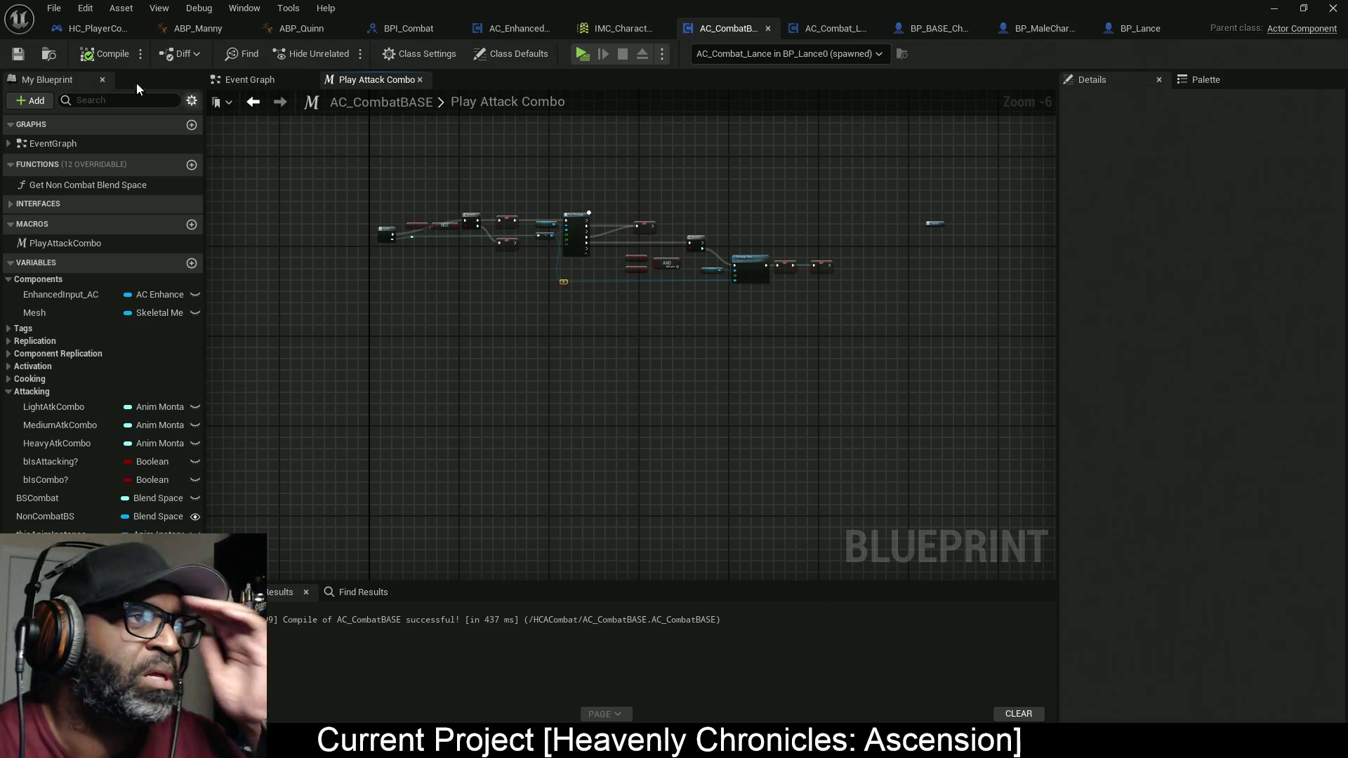
pyautogui.click(238, 82)
pyautogui.scroll(2, 484, 200)
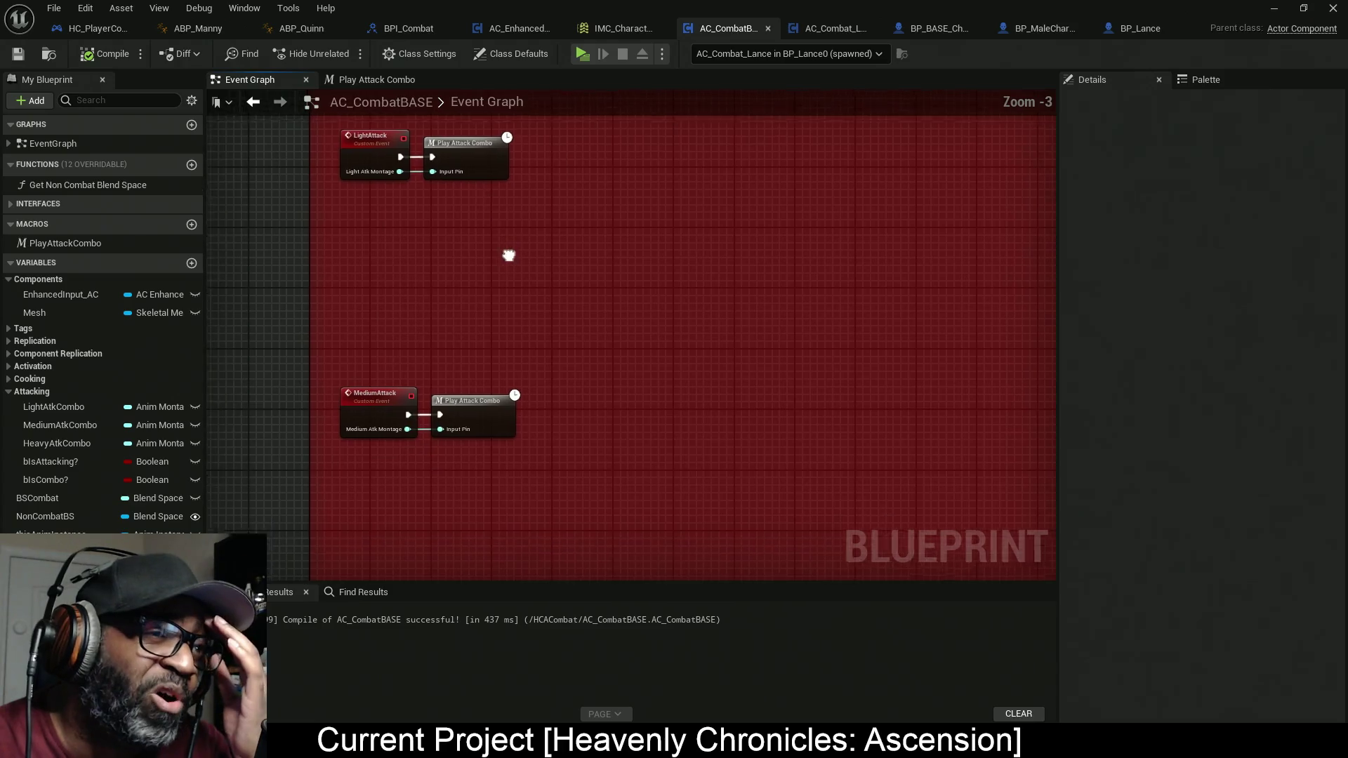
pyautogui.scroll(1, 459, 381)
pyautogui.doubleClick(469, 365)
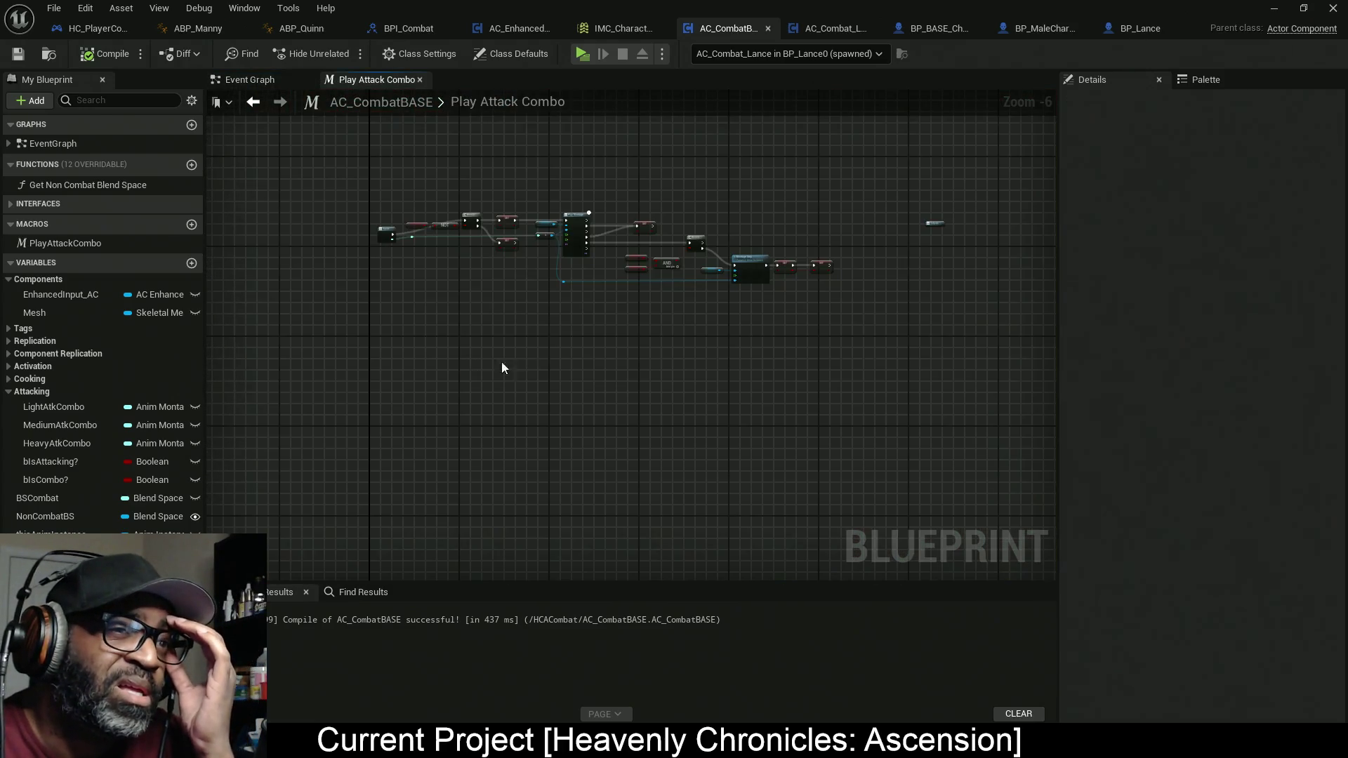
pyautogui.scroll(4, 690, 268)
pyautogui.scroll(-1, 630, 258)
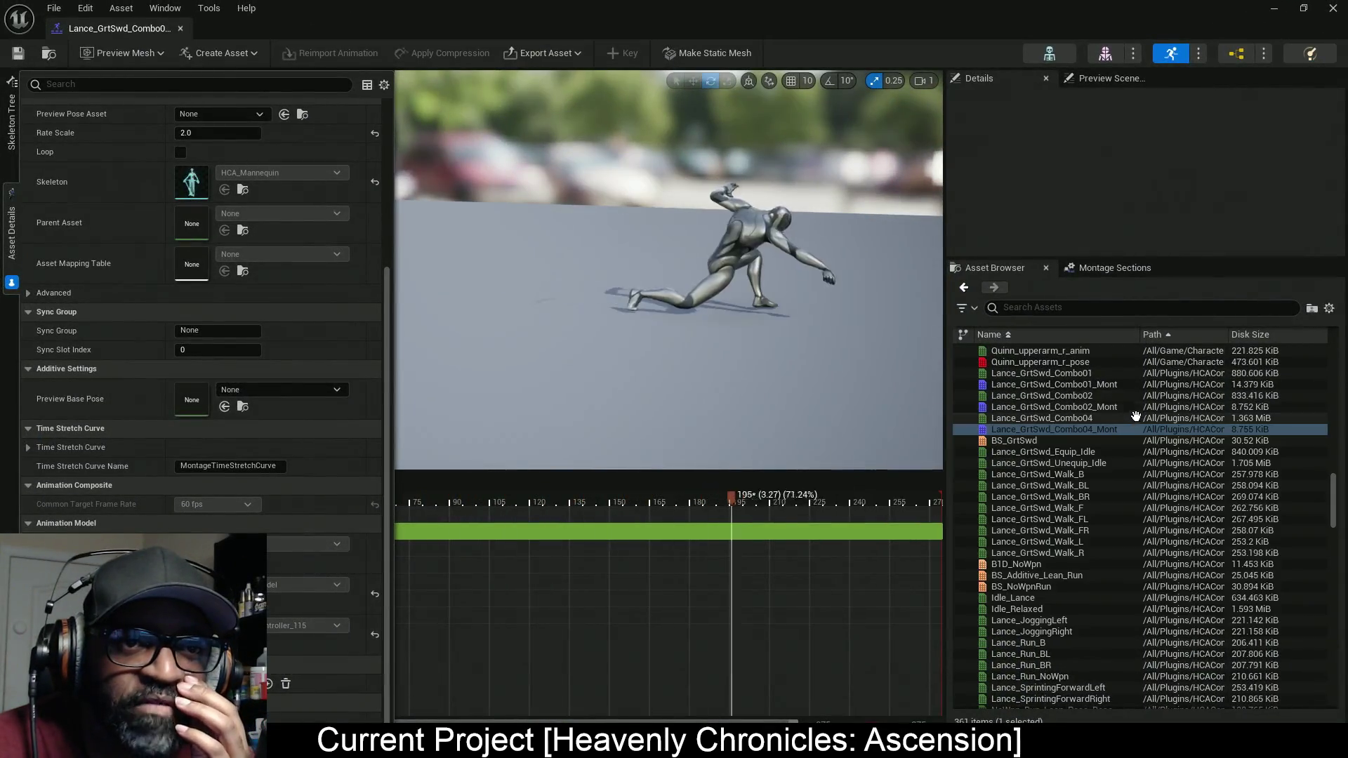
# Step: Open Lance_GrtSwd_Combo01_Mont from the asset list
pyautogui.moveTo(1085, 409)
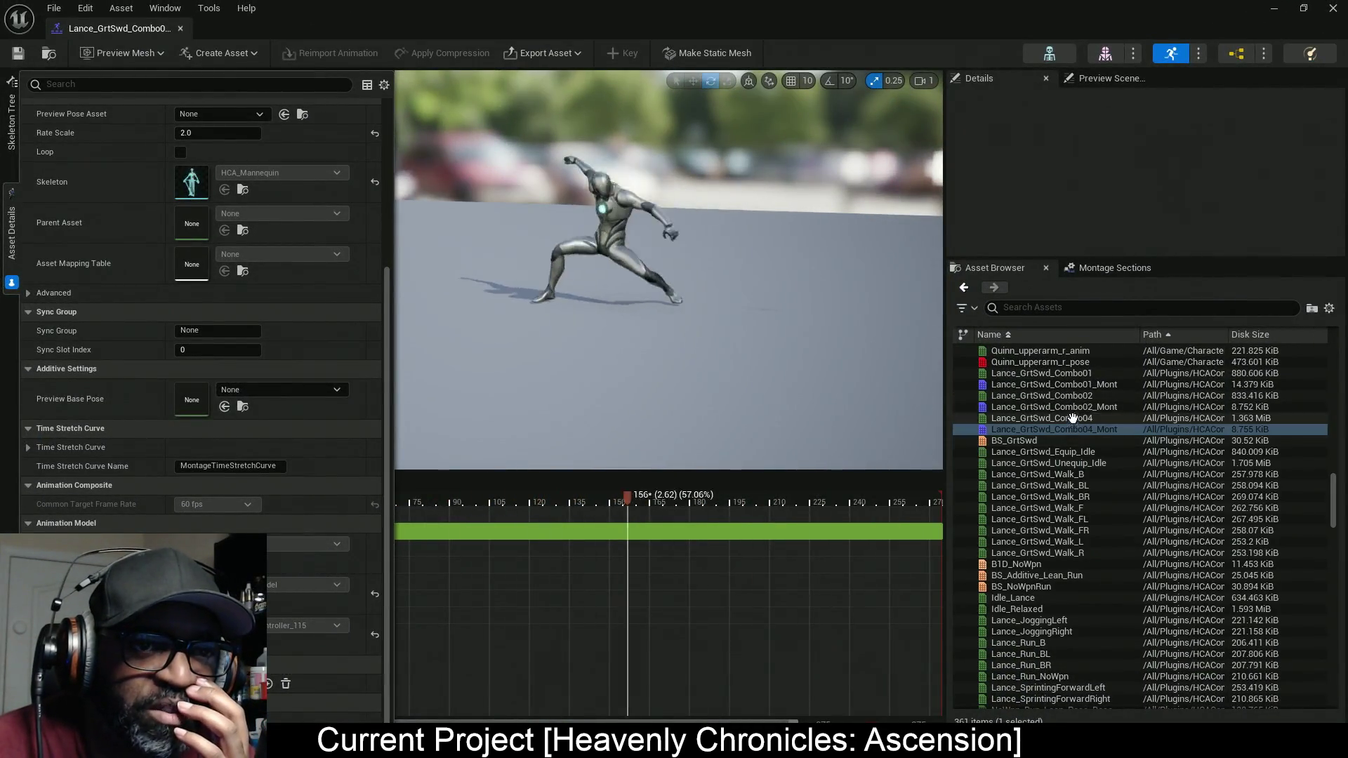
pyautogui.moveTo(1103, 385)
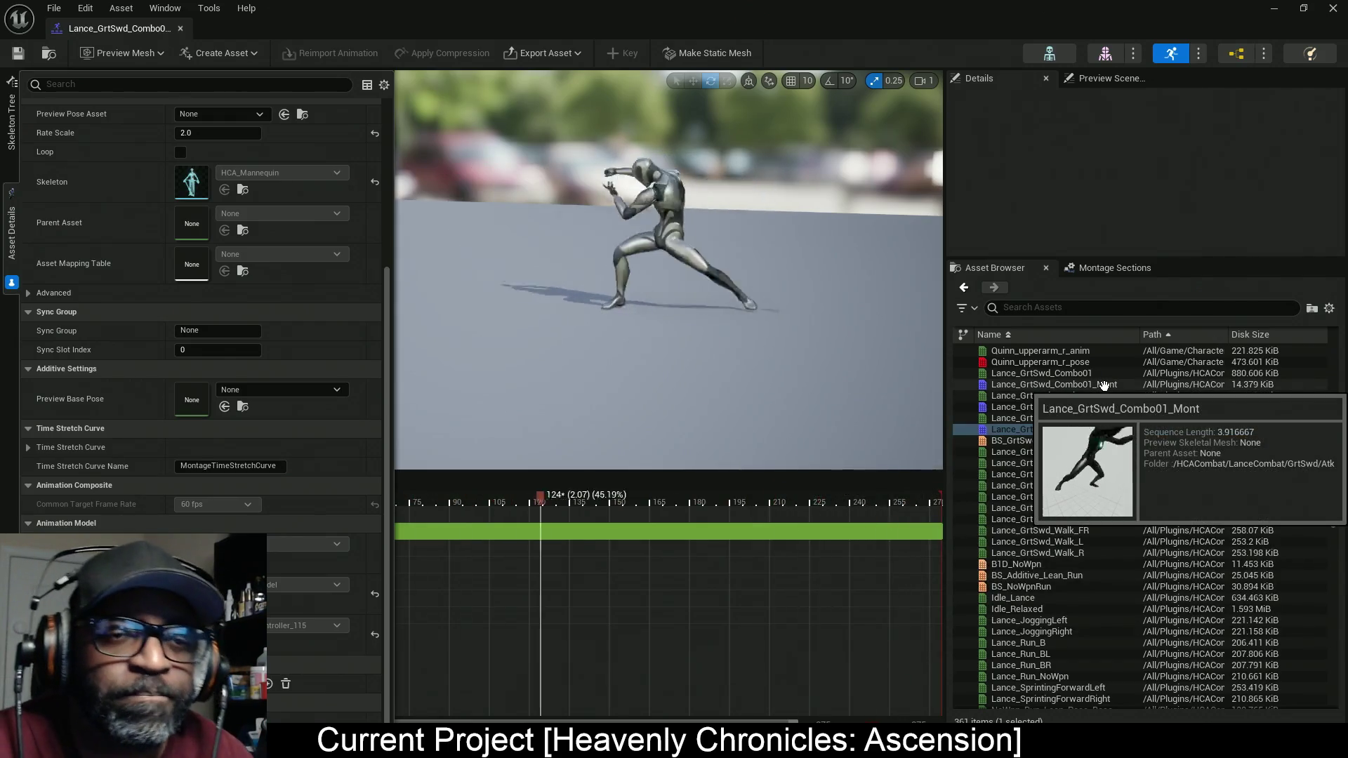
pyautogui.click(1103, 386)
pyautogui.doubleClick(1104, 385)
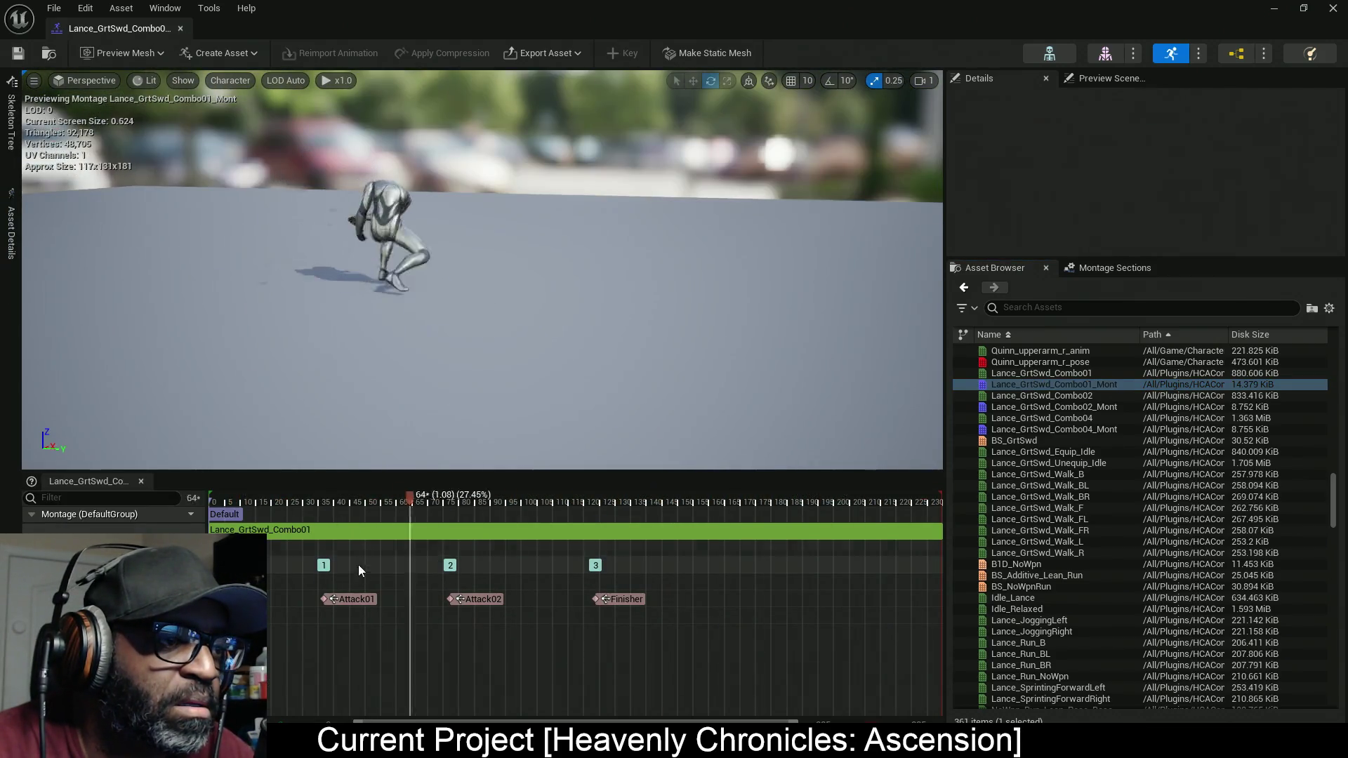
# Step: Copy the Attack01, Attack02 and Finisher notifies and open Lance_GrtSwd_Combo02_Mont
pyautogui.click(355, 600)
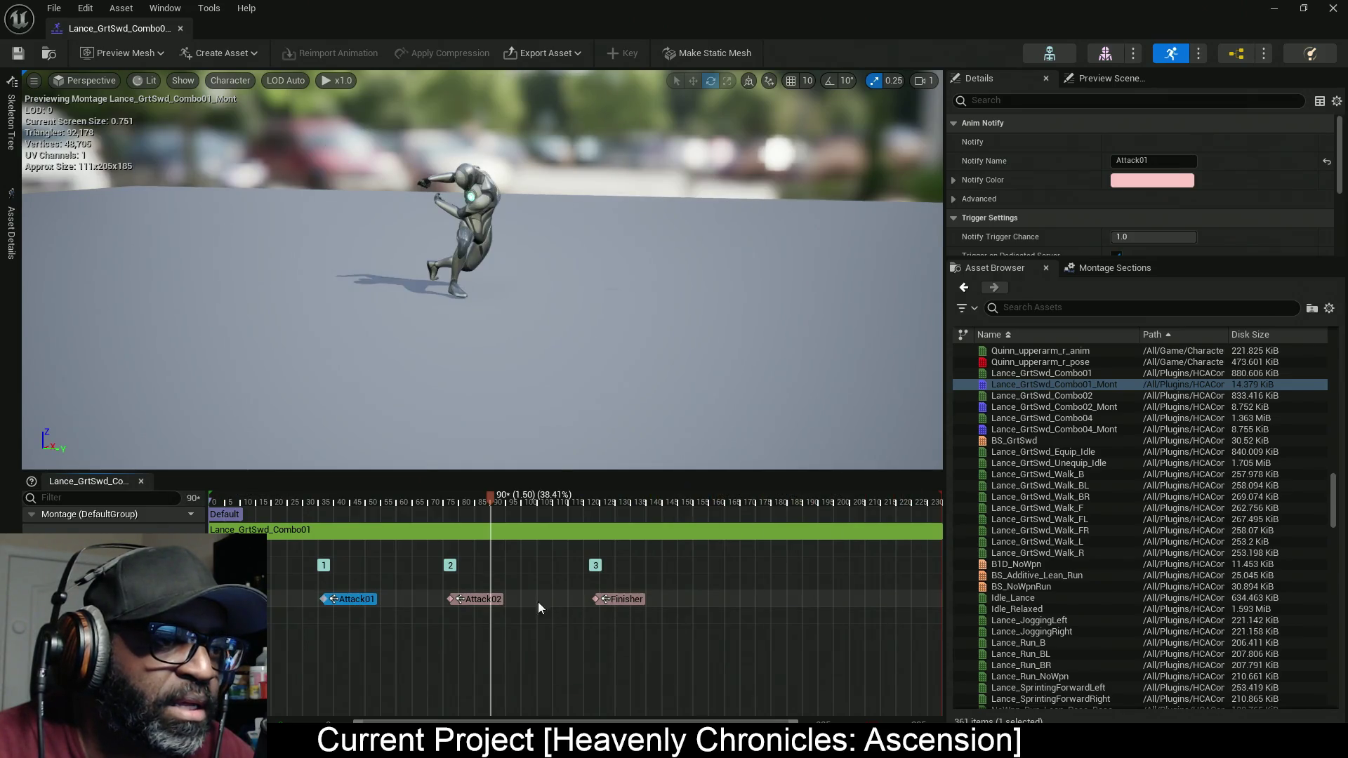
pyautogui.keyDown('shift'); pyautogui.click(477, 600); pyautogui.keyUp('shift')
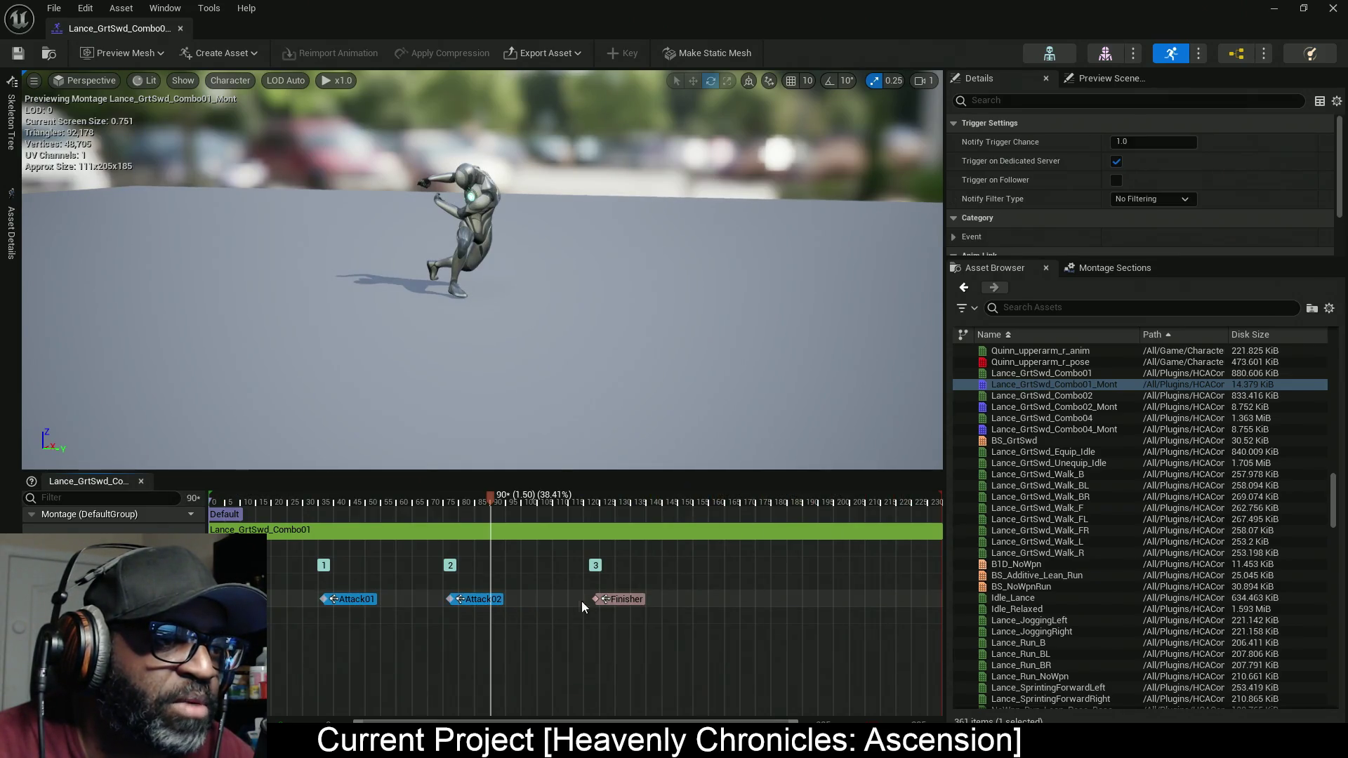
pyautogui.rightClick(623, 599)
pyautogui.click(660, 630)
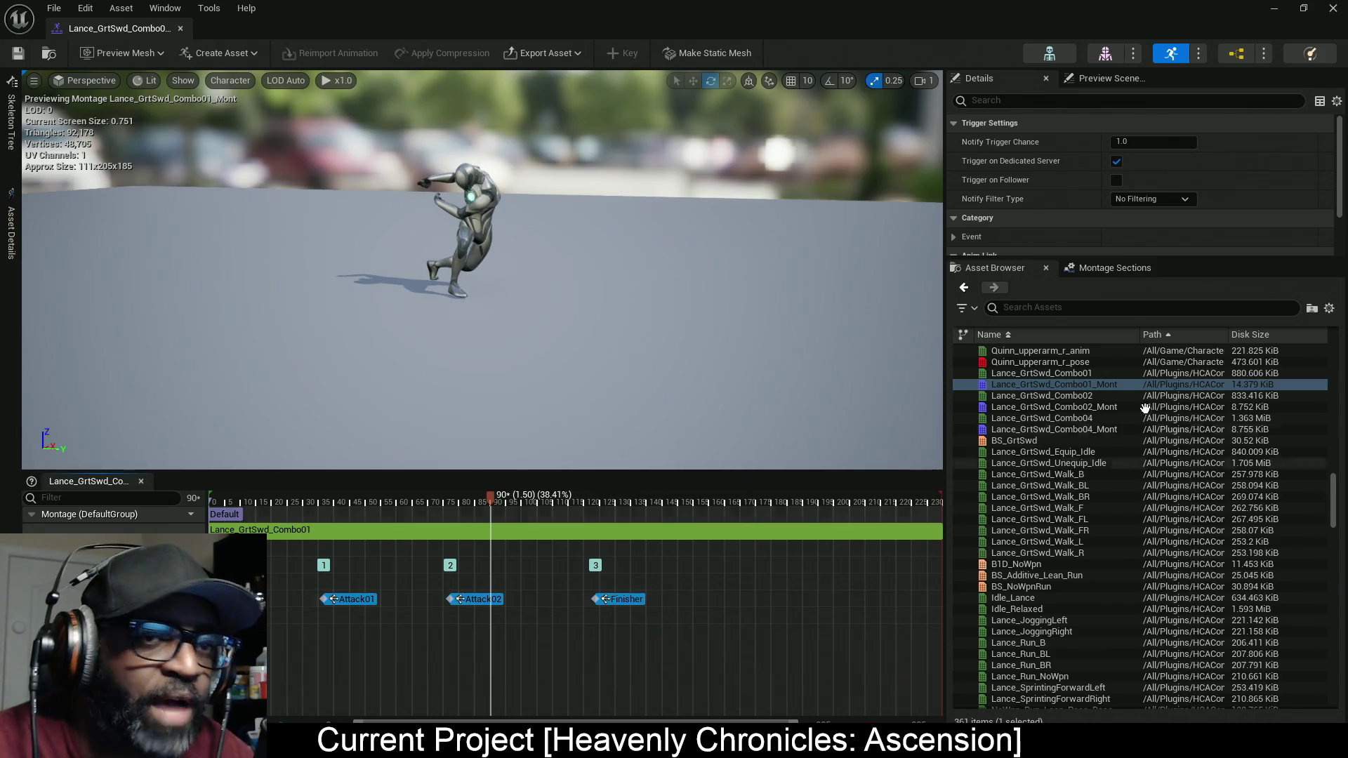
pyautogui.doubleClick(1053, 407)
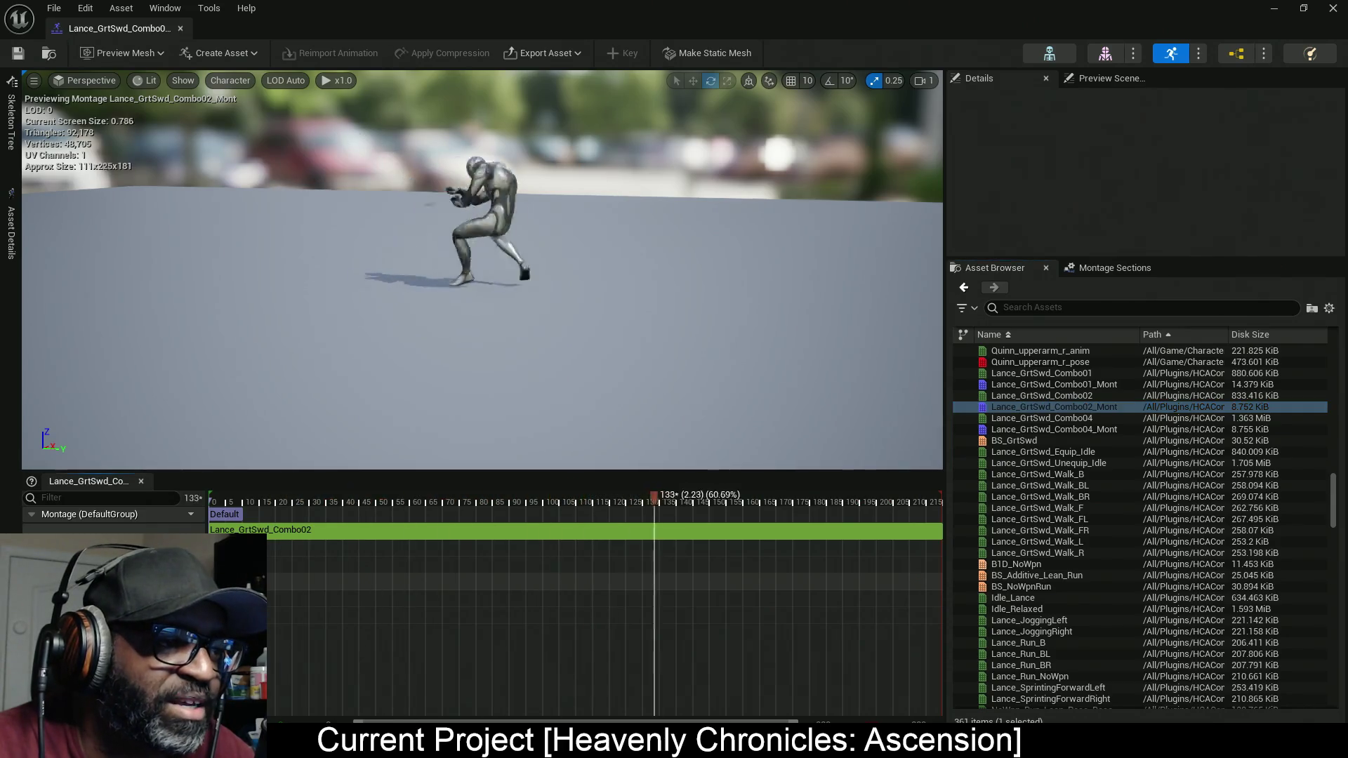
# Step: Paste the notifies into Combo02 and align Attack01 with the first attack
pyautogui.rightClick(246, 589)
pyautogui.rightClick(257, 602)
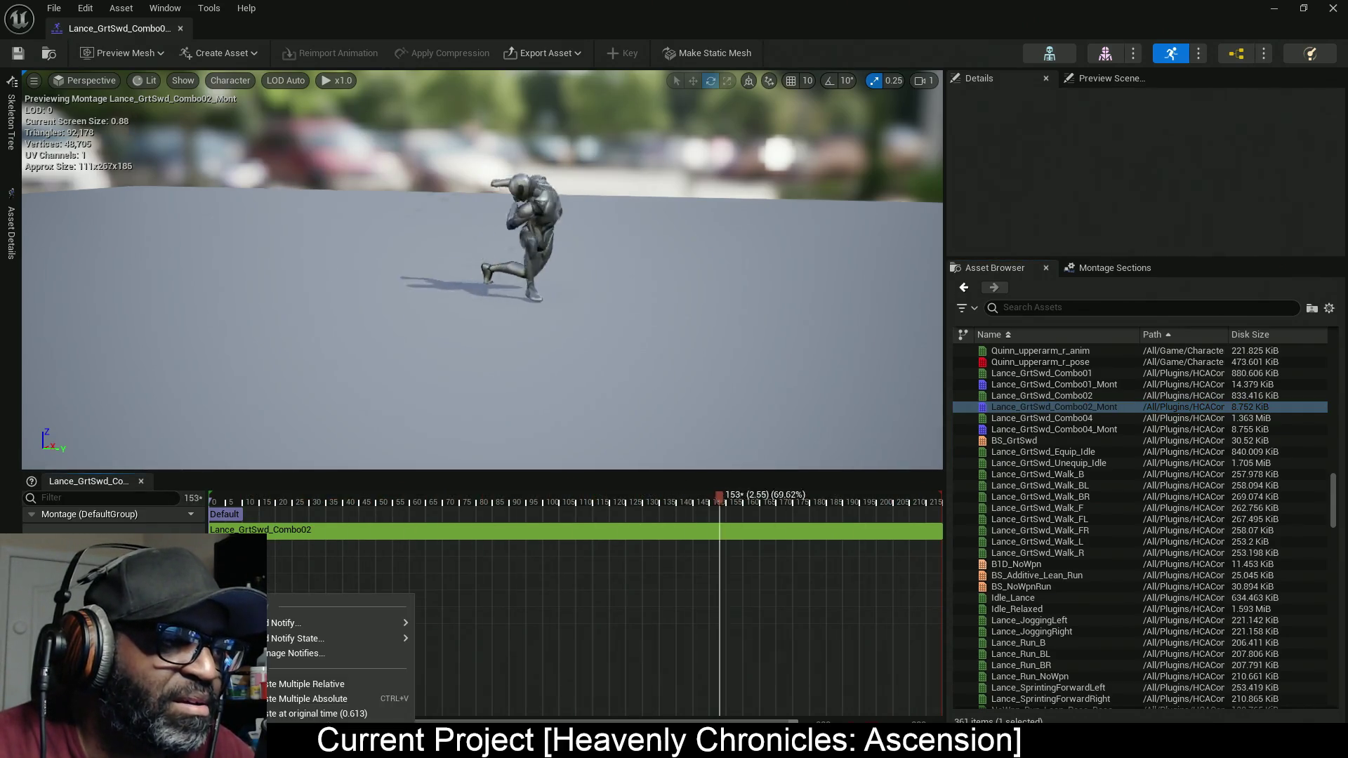
pyautogui.click(373, 683)
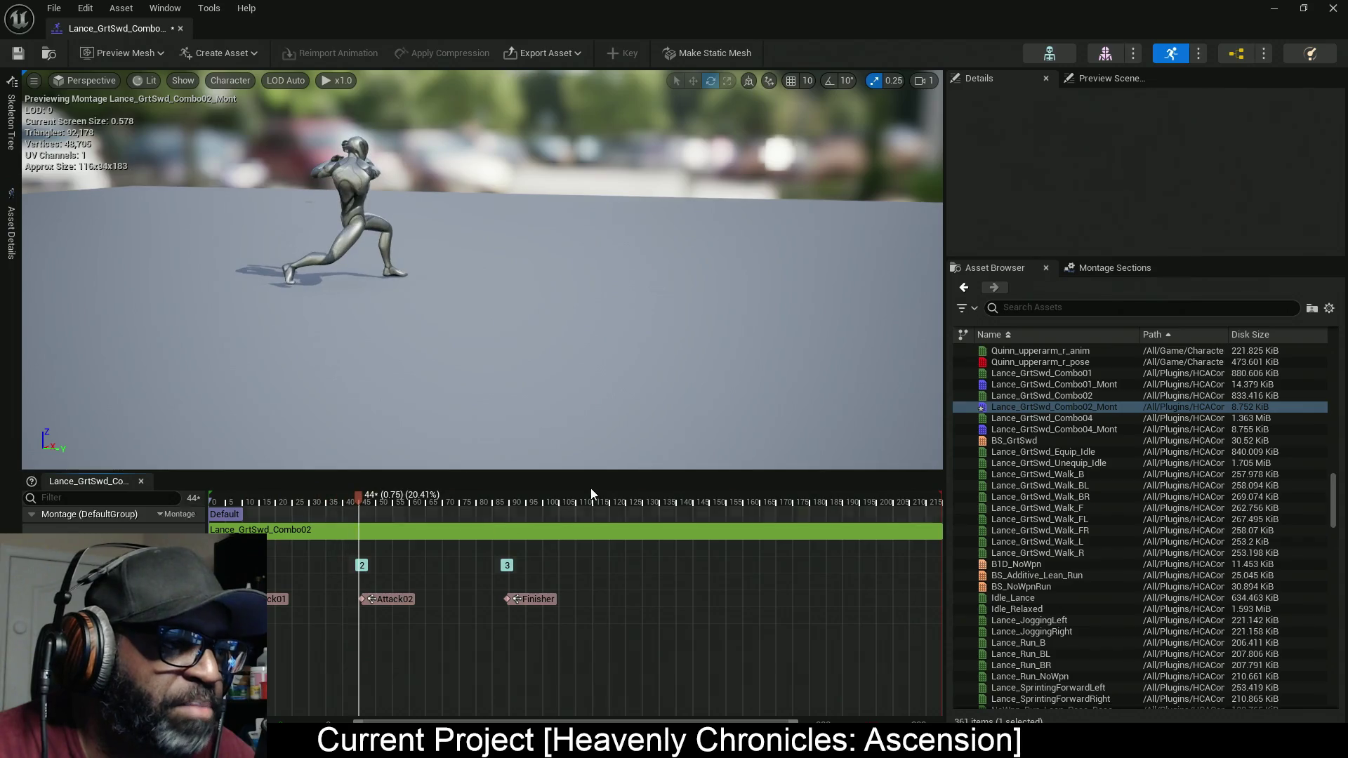
pyautogui.moveTo(356, 498)
pyautogui.mouseDown()
pyautogui.moveTo(201, 495)
pyautogui.moveTo(321, 501)
pyautogui.mouseUp()
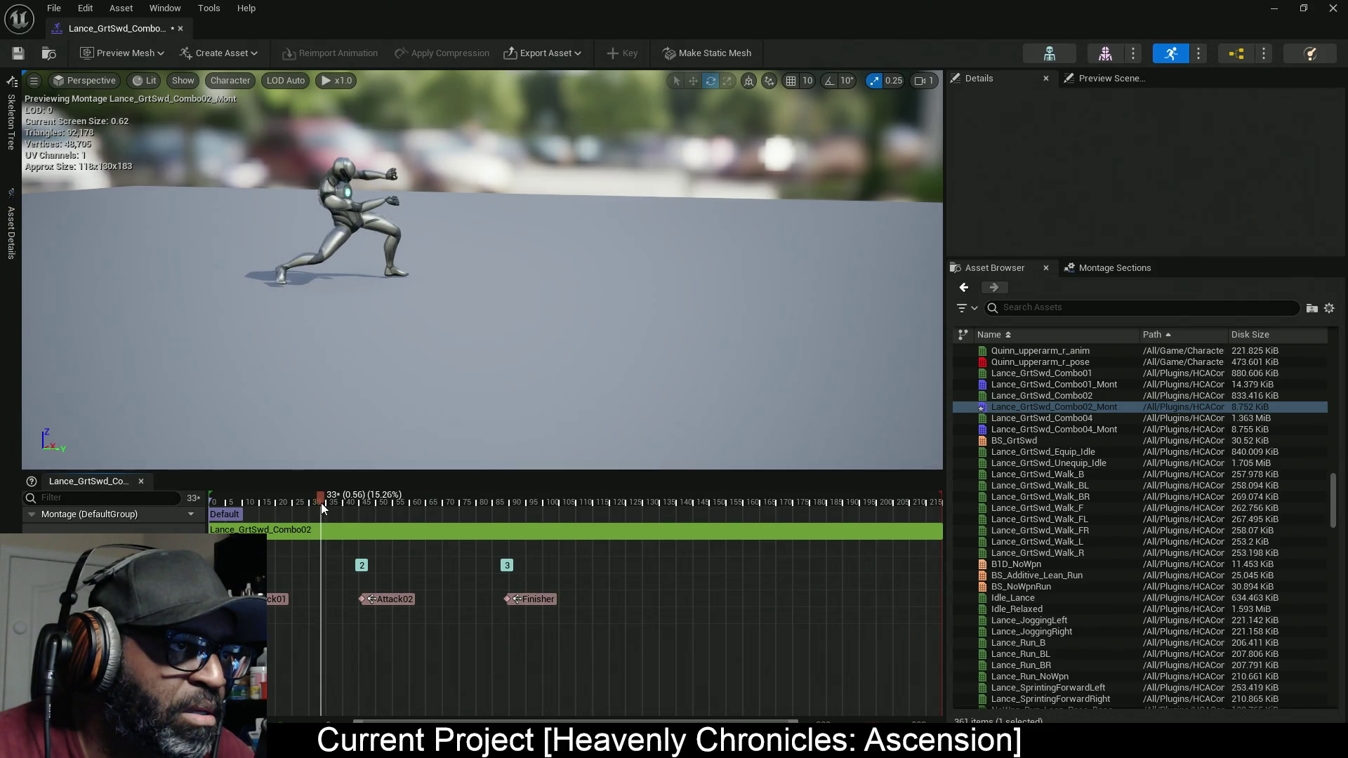
pyautogui.click(291, 599)
pyautogui.moveTo(344, 604); pyautogui.dragTo(357, 605)
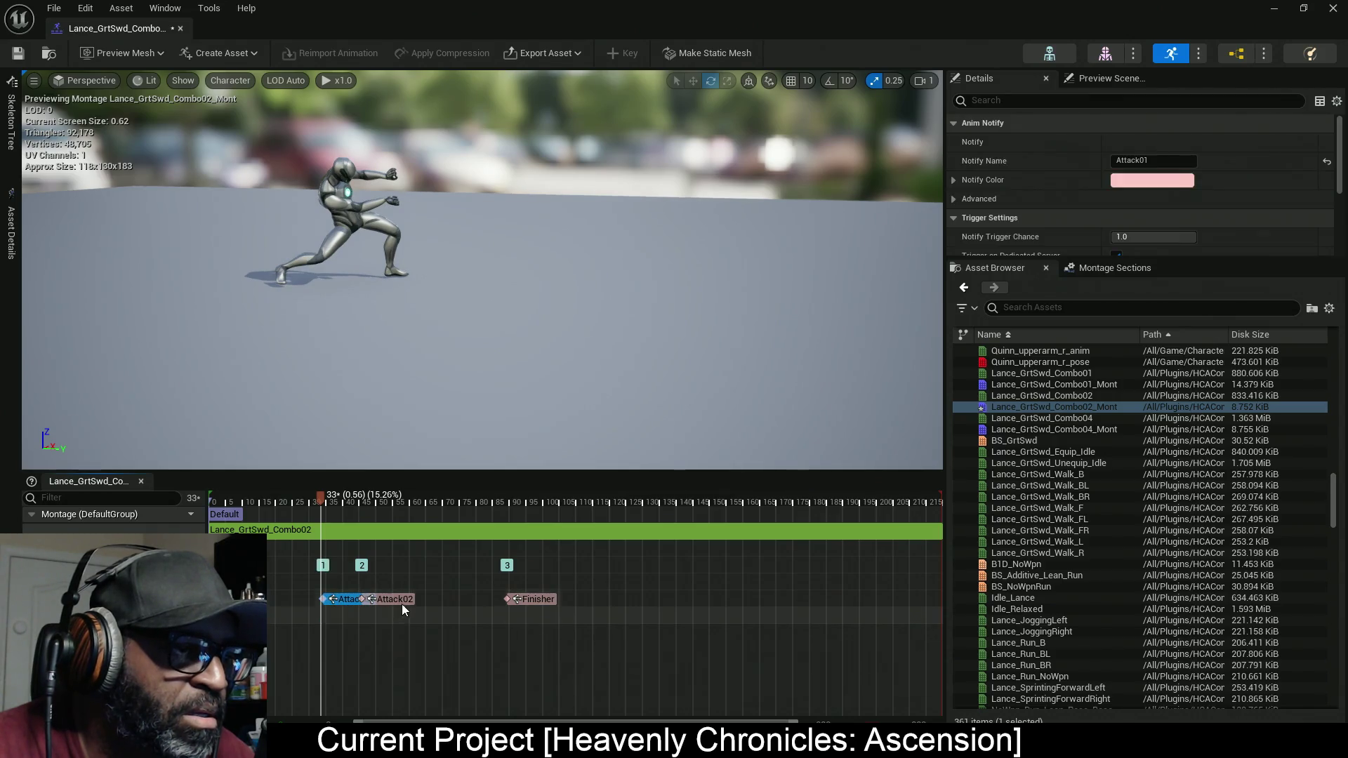
# Step: Move Attack02 to the second attack and Finisher to frame 96
pyautogui.moveTo(321, 498); pyautogui.dragTo(415, 513)
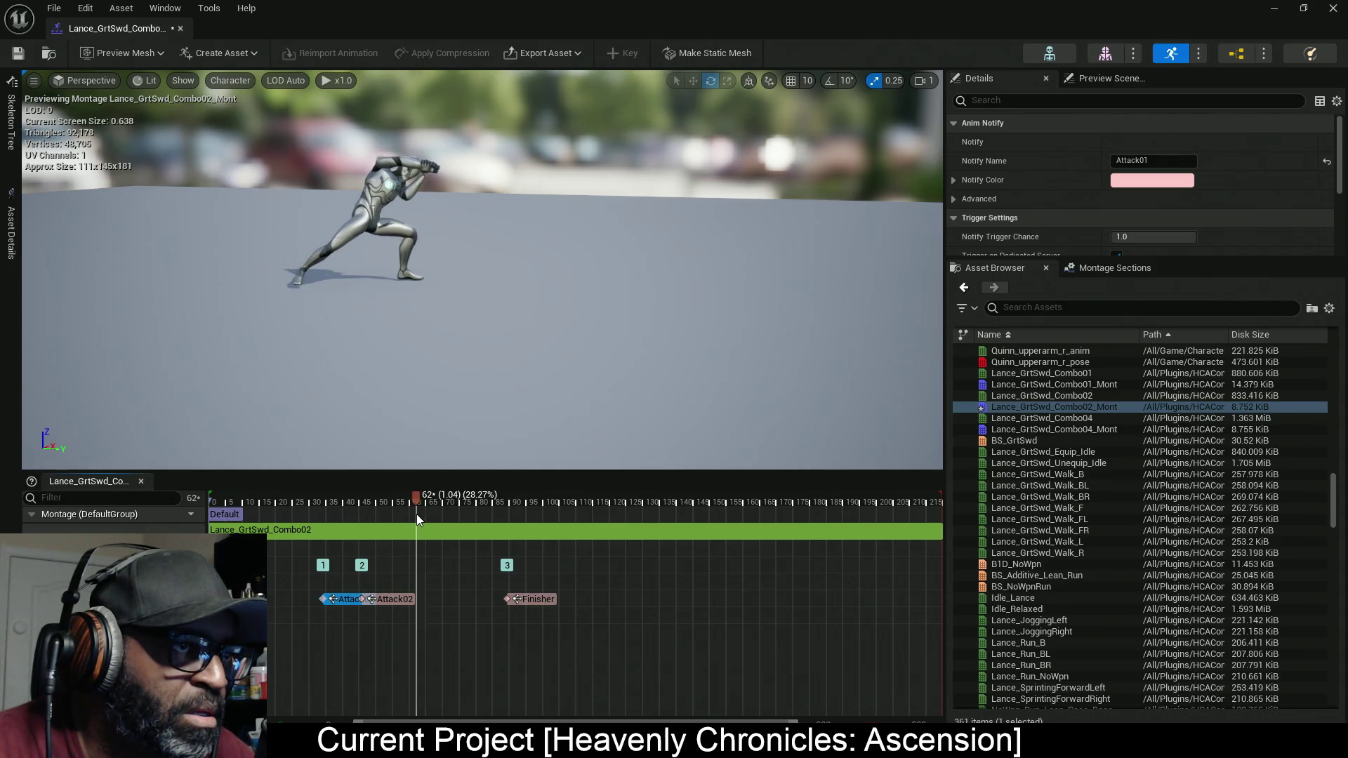
pyautogui.moveTo(398, 600); pyautogui.dragTo(427, 600)
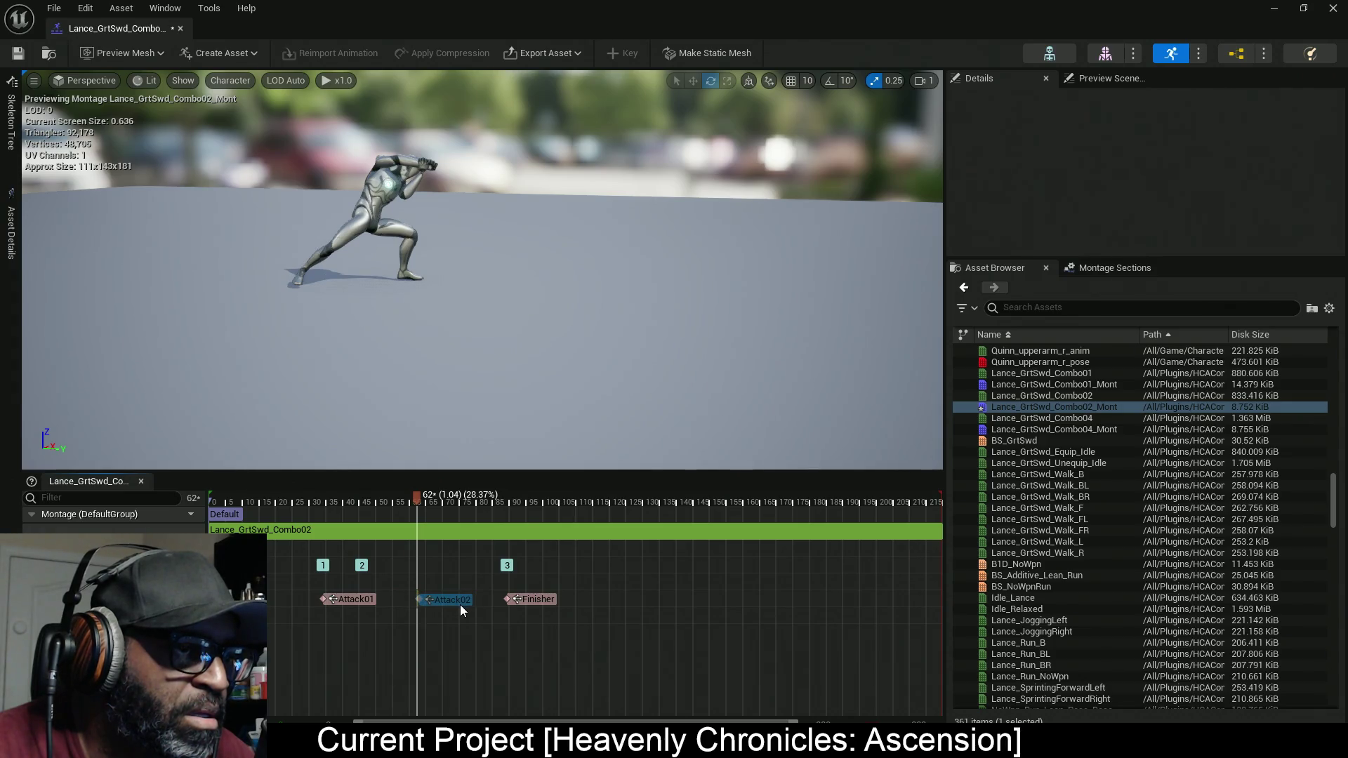
pyautogui.click(460, 604)
pyautogui.moveTo(417, 498)
pyautogui.mouseDown()
pyautogui.moveTo(545, 529)
pyautogui.moveTo(650, 529)
pyautogui.moveTo(379, 512)
pyautogui.moveTo(898, 537)
pyautogui.moveTo(511, 521)
pyautogui.moveTo(542, 524)
pyautogui.moveTo(520, 524)
pyautogui.moveTo(531, 526)
pyautogui.mouseUp()
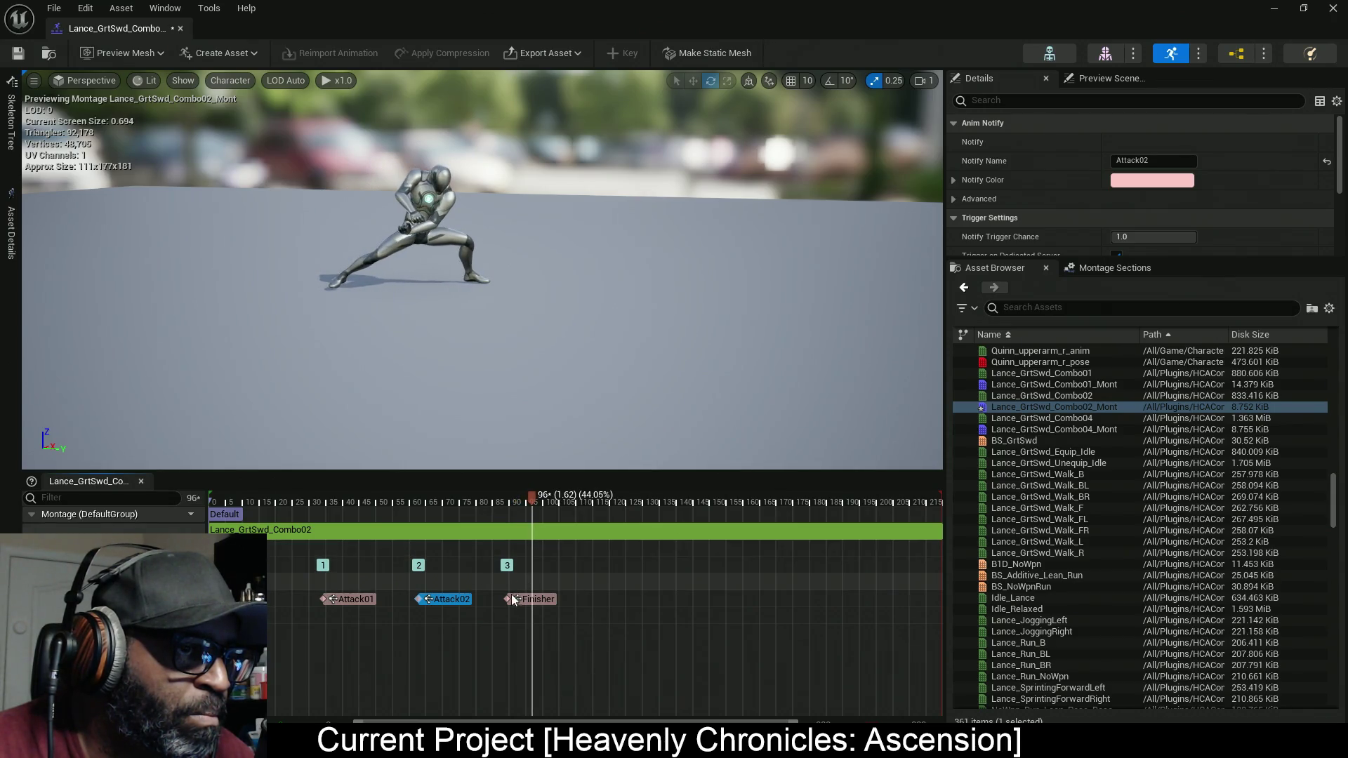
pyautogui.moveTo(523, 598); pyautogui.dragTo(554, 598)
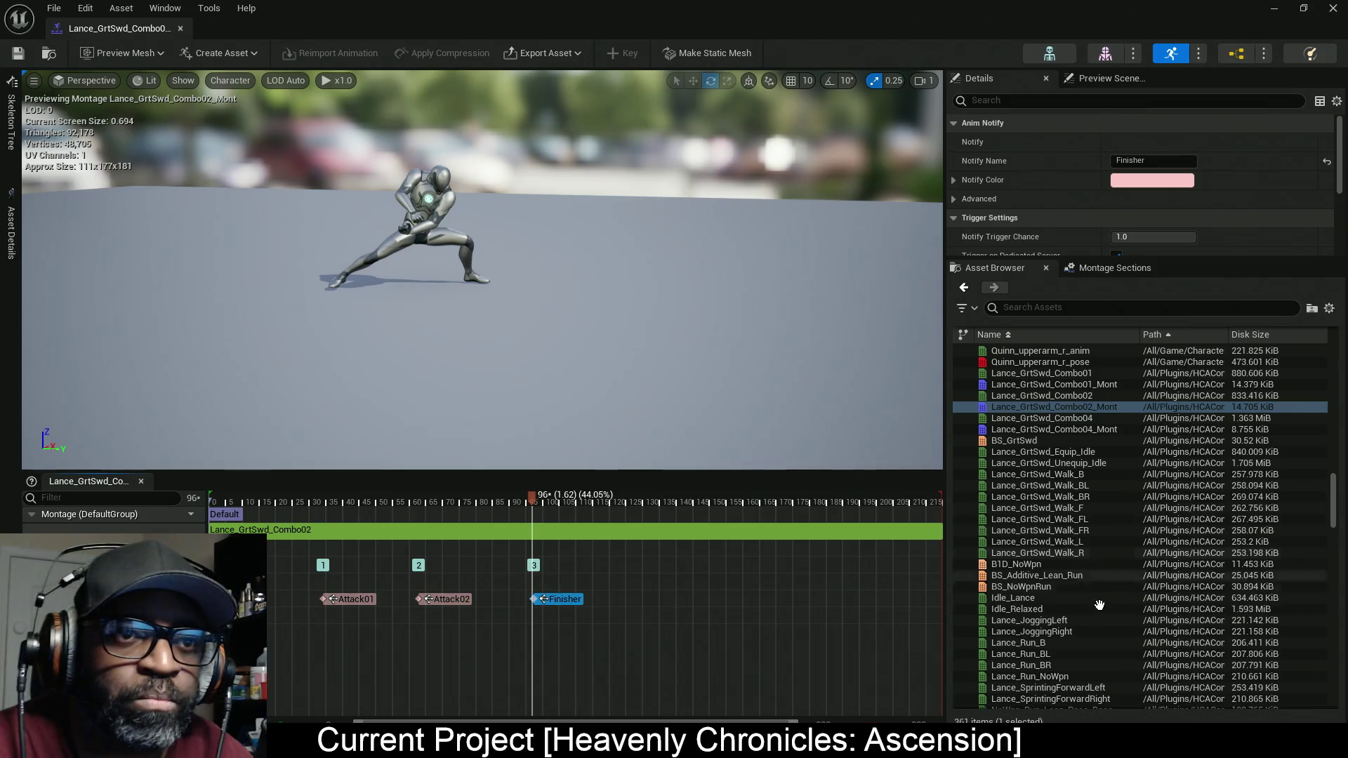
# Step: Paste the three notifies into Lance_GrtSwd_Combo04_Mont and nudge Attack01 to its attack start
pyautogui.doubleClick(1092, 429)
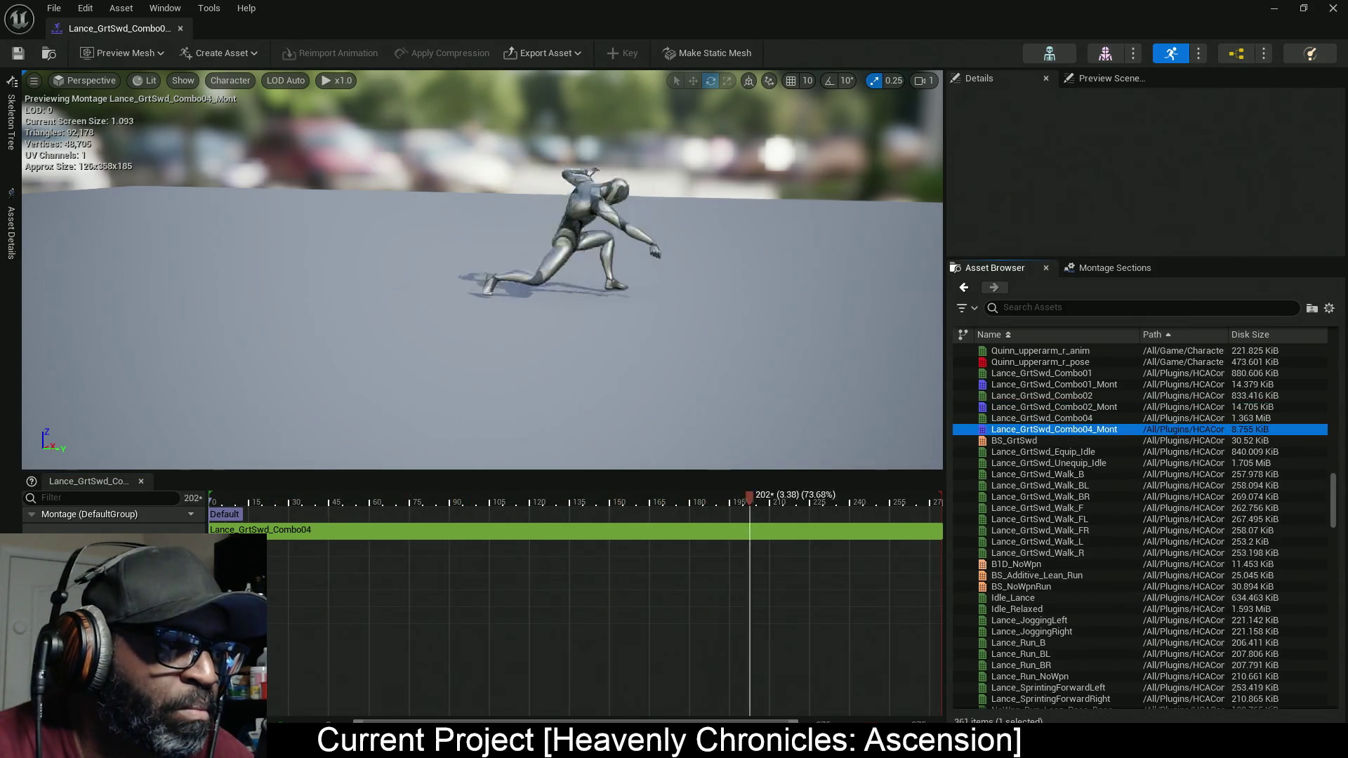
pyautogui.rightClick(341, 611)
pyautogui.rightClick(274, 601)
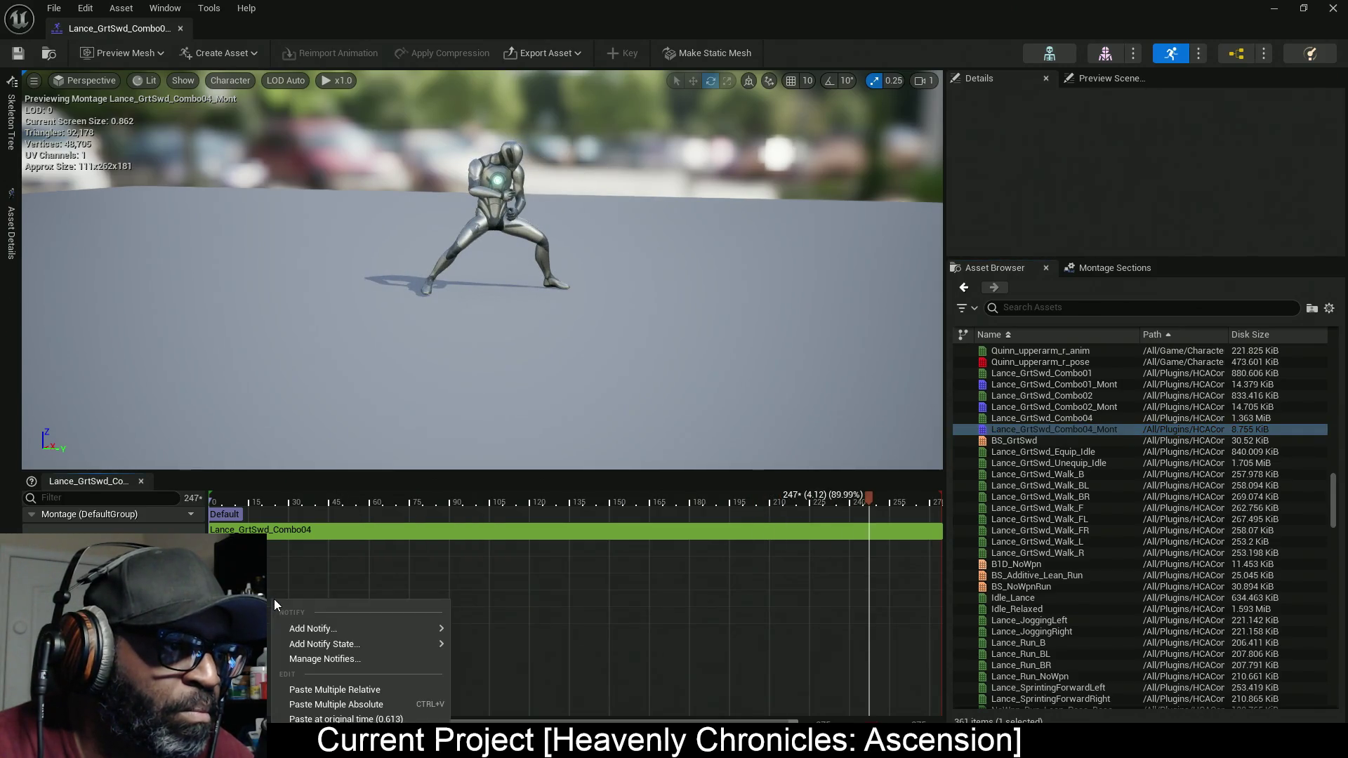
pyautogui.click(359, 689)
pyautogui.moveTo(869, 494)
pyautogui.mouseDown()
pyautogui.moveTo(428, 507)
pyautogui.moveTo(278, 539)
pyautogui.moveTo(213, 534)
pyautogui.moveTo(719, 553)
pyautogui.mouseUp()
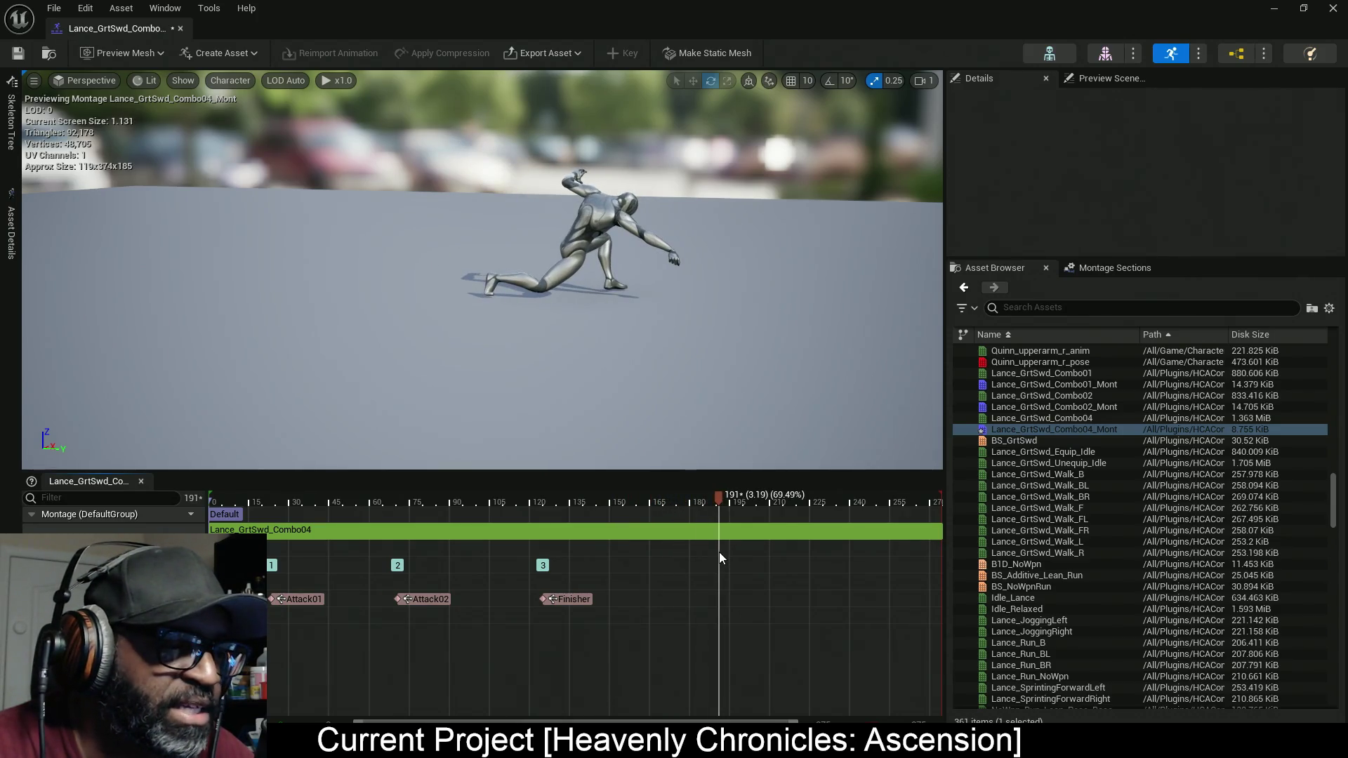
pyautogui.moveTo(232, 547)
pyautogui.mouseDown()
pyautogui.moveTo(395, 570)
pyautogui.moveTo(702, 573)
pyautogui.moveTo(251, 566)
pyautogui.moveTo(288, 569)
pyautogui.moveTo(278, 576)
pyautogui.mouseUp()
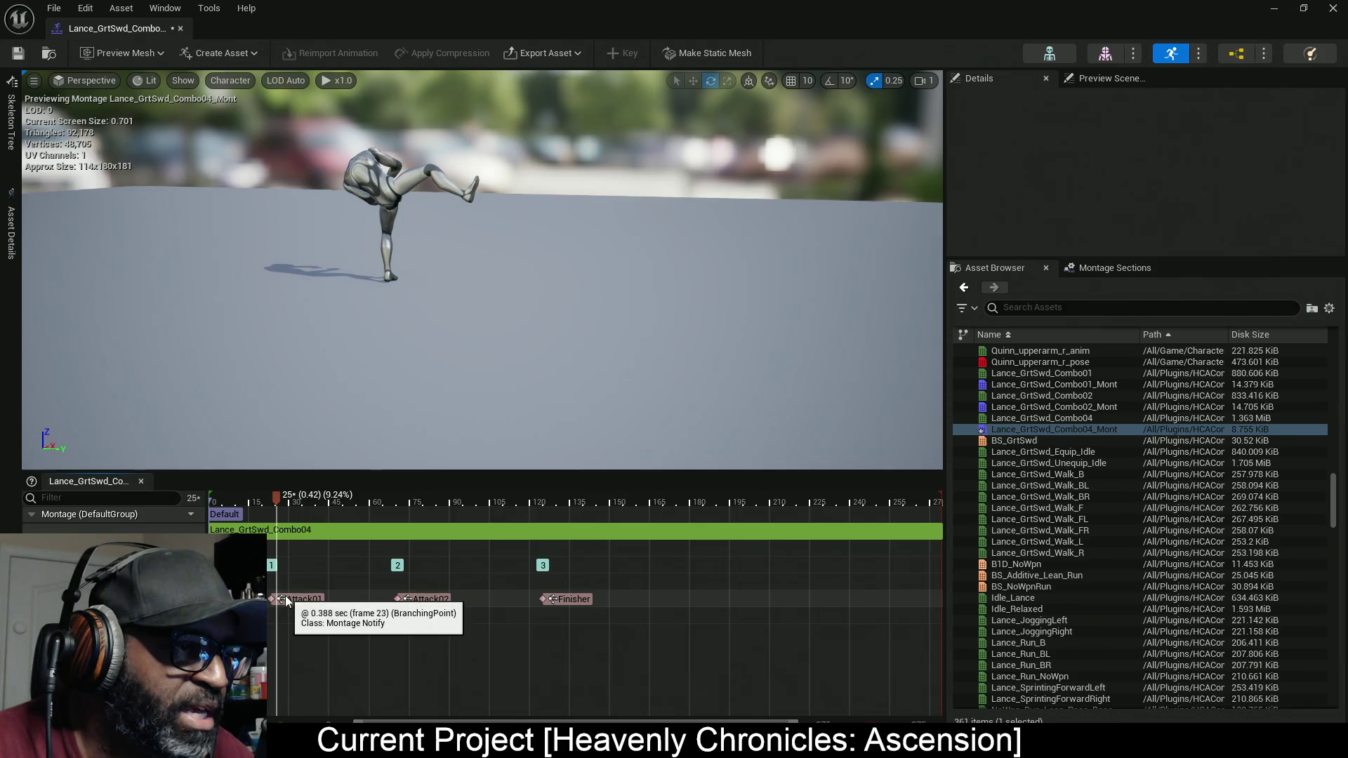
pyautogui.click(293, 600)
pyautogui.moveTo(292, 596); pyautogui.dragTo(294, 596)
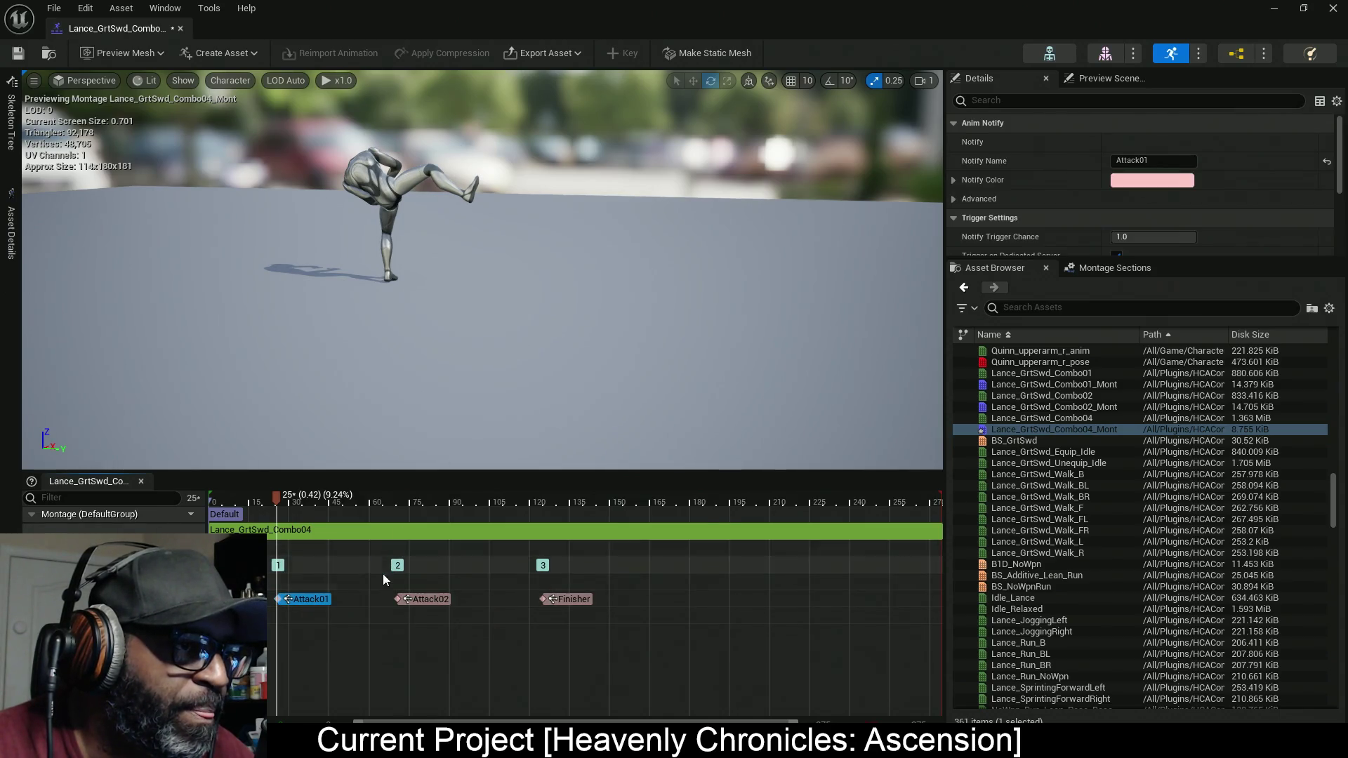
# Step: Place Attack02 at frame 51 and Finisher at frame 85
pyautogui.moveTo(276, 499)
pyautogui.mouseDown()
pyautogui.moveTo(377, 511)
pyautogui.moveTo(280, 507)
pyautogui.moveTo(349, 512)
pyautogui.mouseUp()
pyautogui.moveTo(436, 601)
pyautogui.mouseDown()
pyautogui.moveTo(380, 600)
pyautogui.moveTo(347, 501)
pyautogui.moveTo(437, 511)
pyautogui.mouseUp()
pyautogui.click(355, 499)
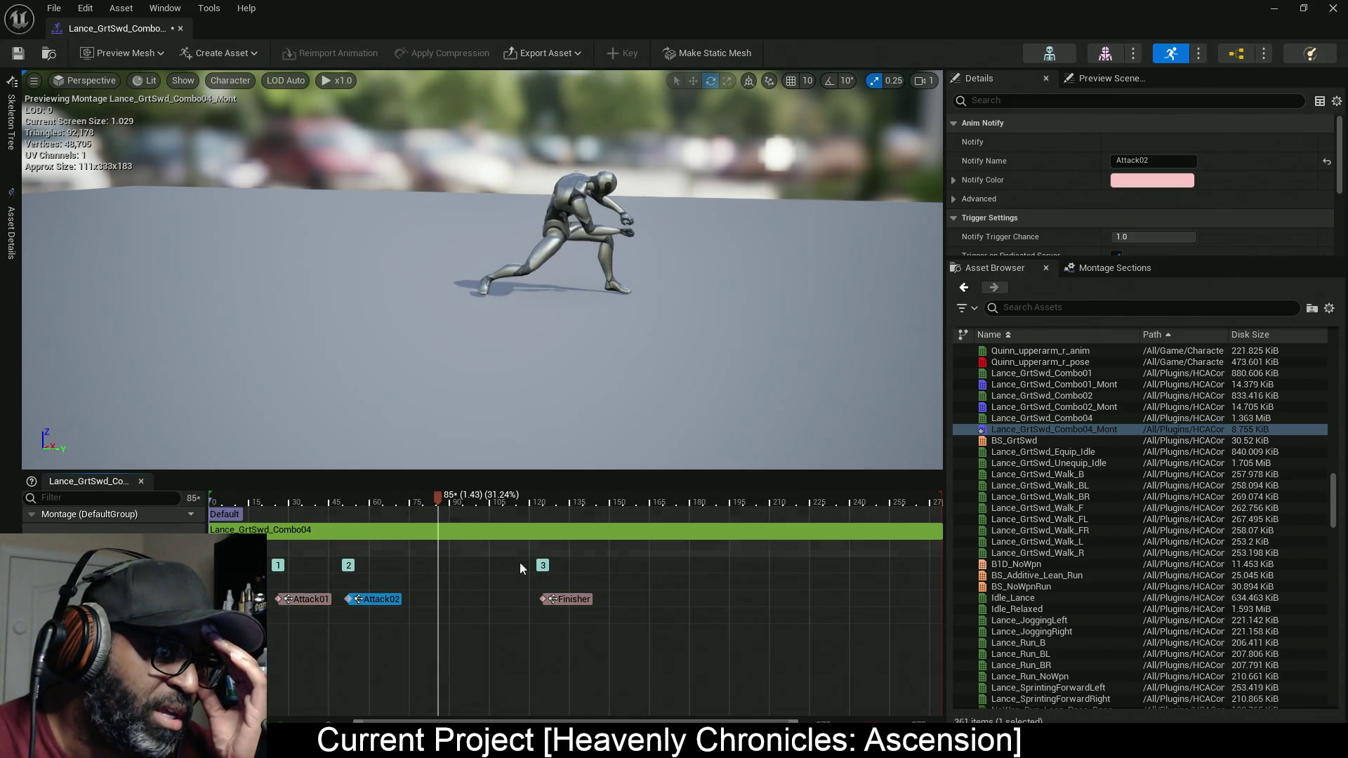
pyautogui.moveTo(544, 596); pyautogui.dragTo(454, 592)
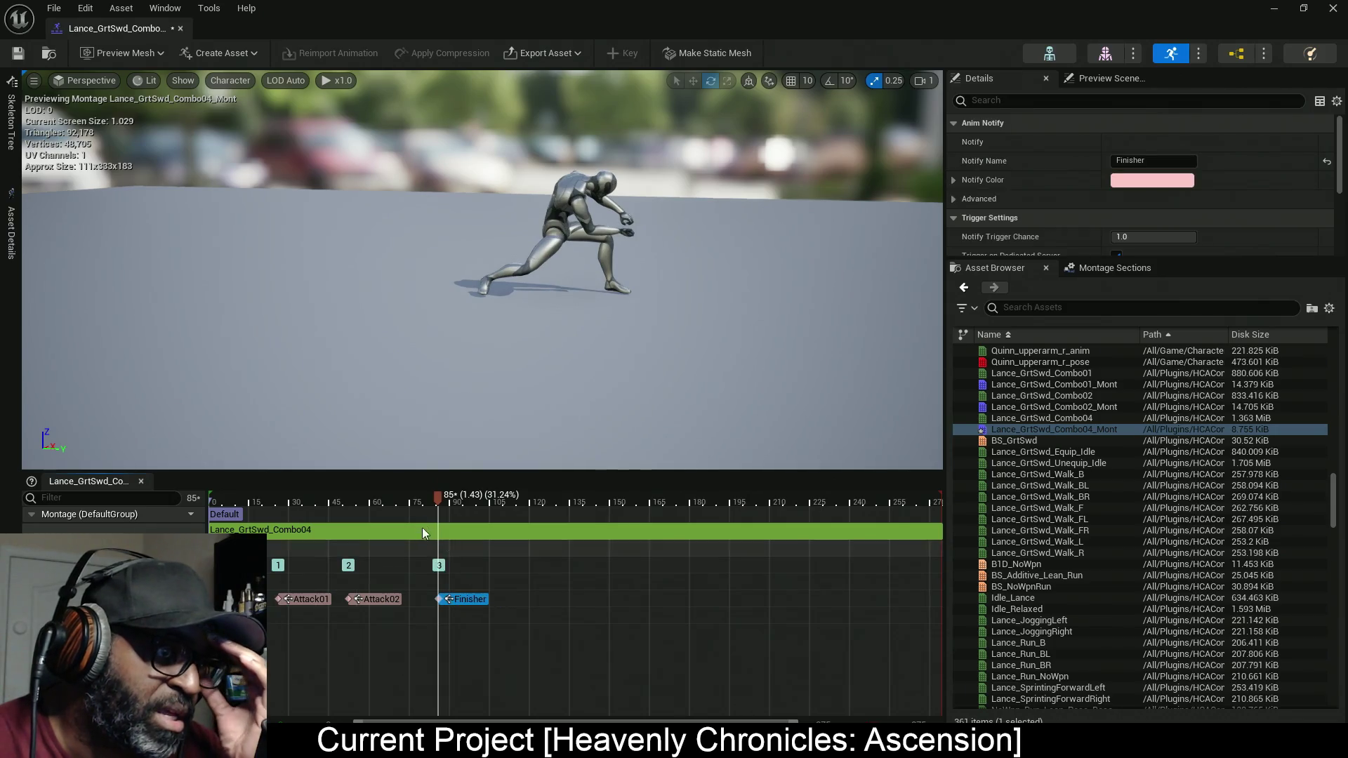
pyautogui.moveTo(436, 499); pyautogui.dragTo(694, 506)
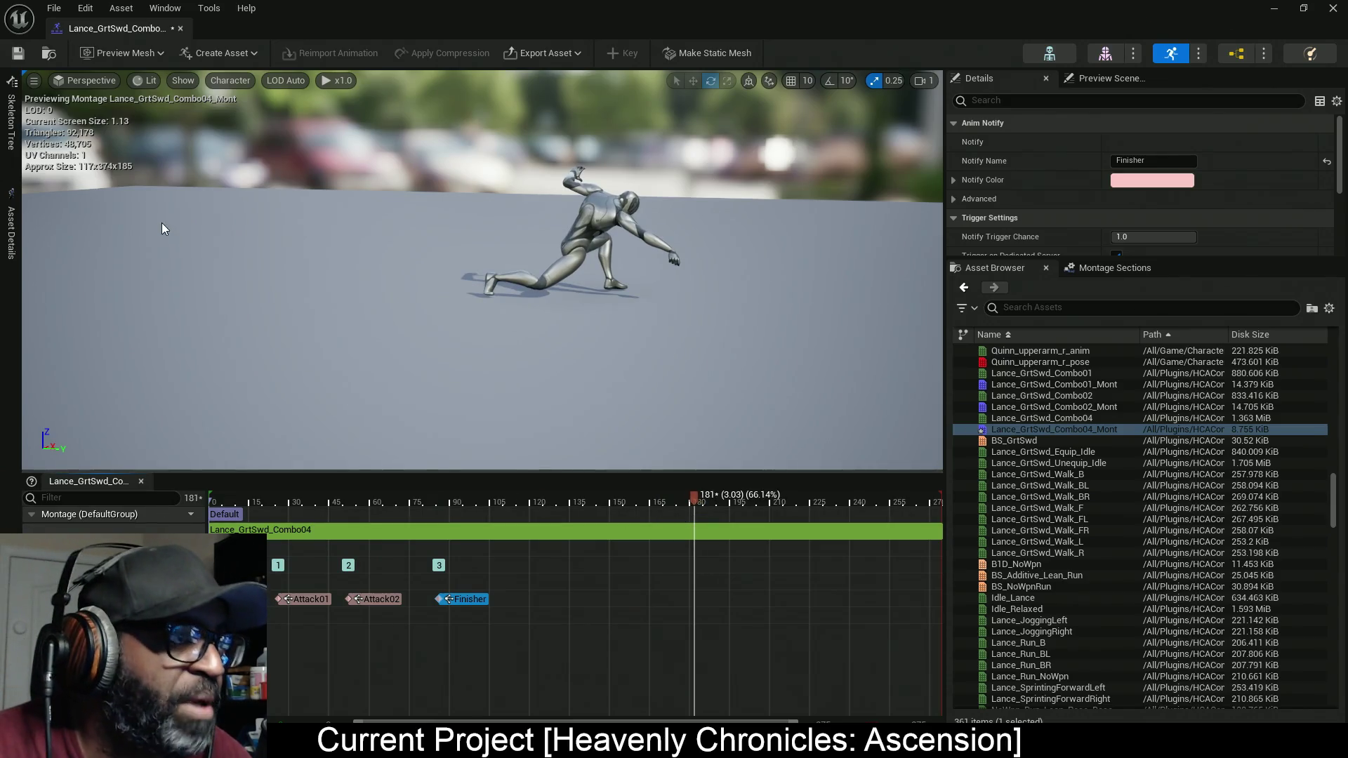
pyautogui.hotkey('alt', 'Tab')
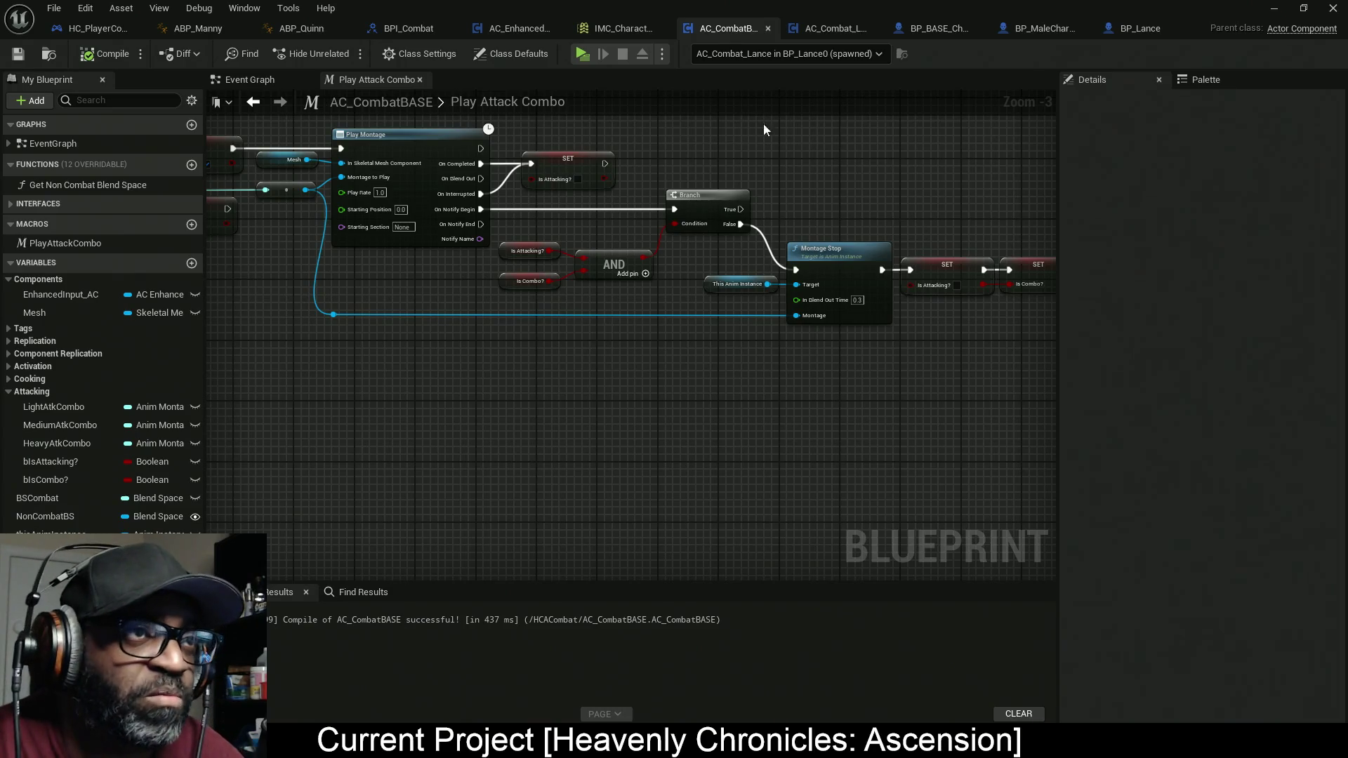
# Step: Playtest the level, aiming and swinging the sword to try the combos, then stop the game
pyautogui.click(587, 53)
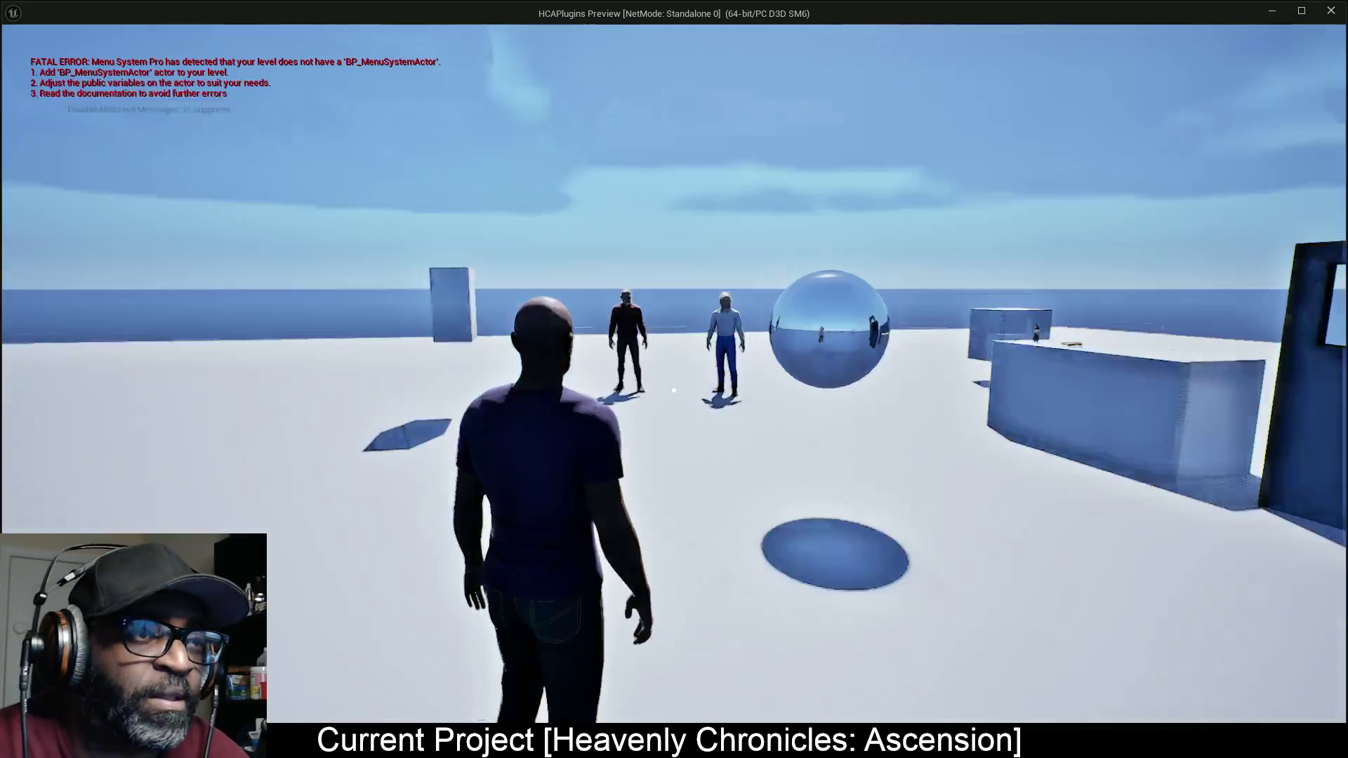
pyautogui.moveTo(674, 379)
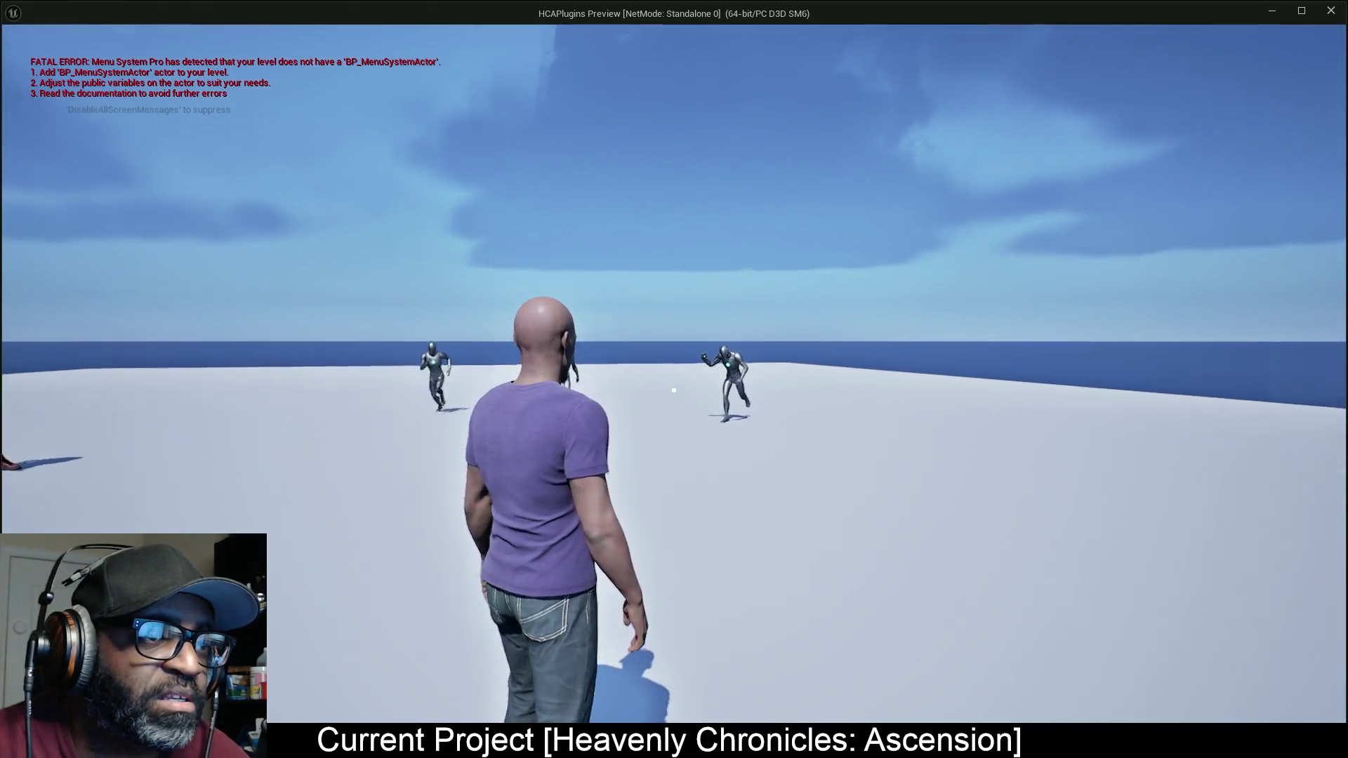
pyautogui.rightClick(673, 390)
pyautogui.click(673, 389)
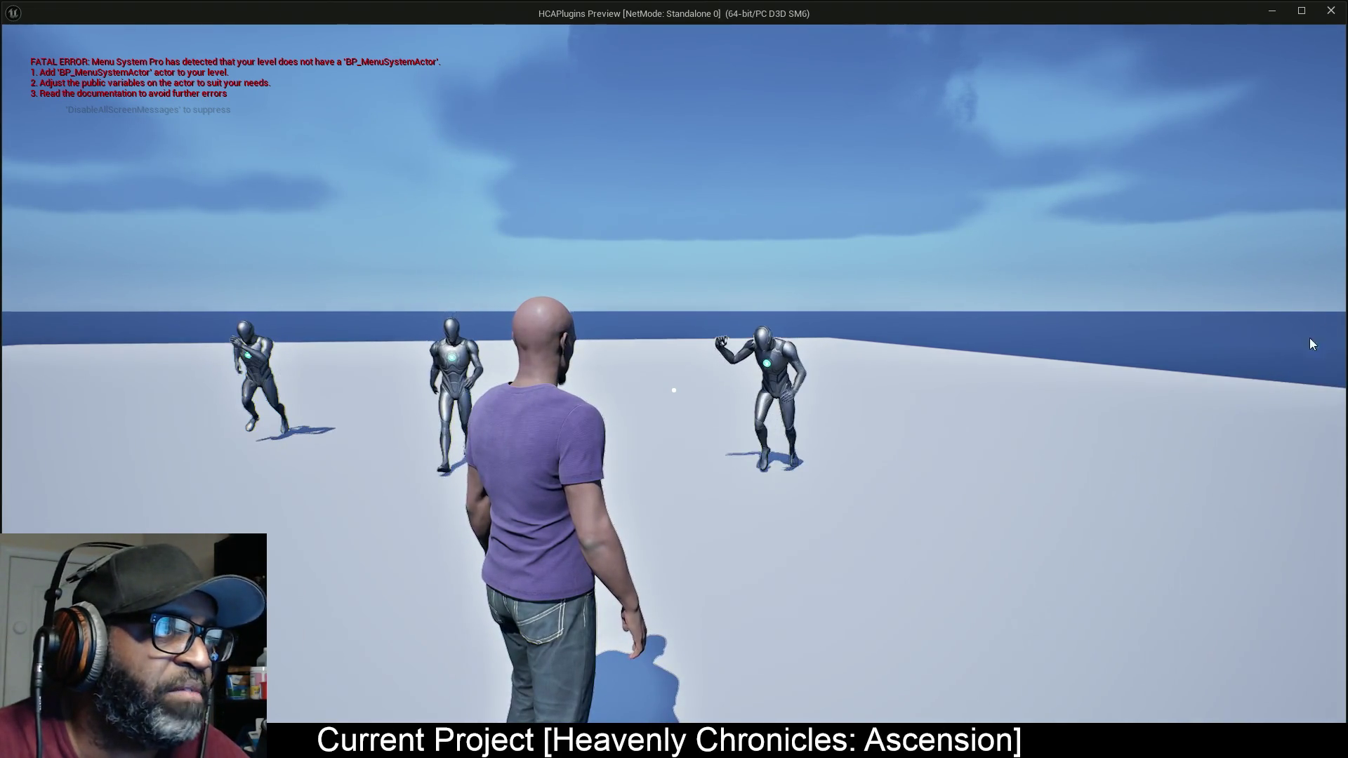
pyautogui.press('Escape')
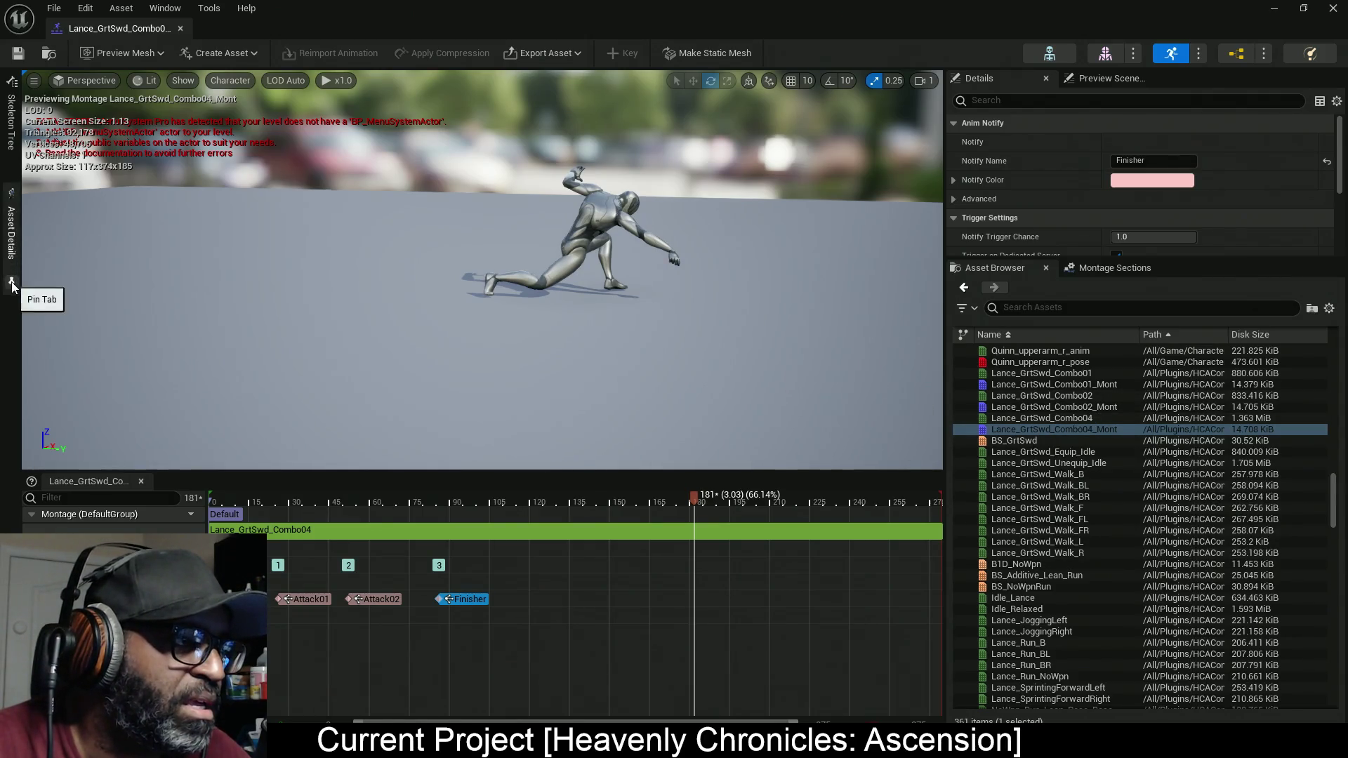
# Step: Set the Combo04 montage's Rate Scale to 1.25 and save it
pyautogui.click(12, 284)
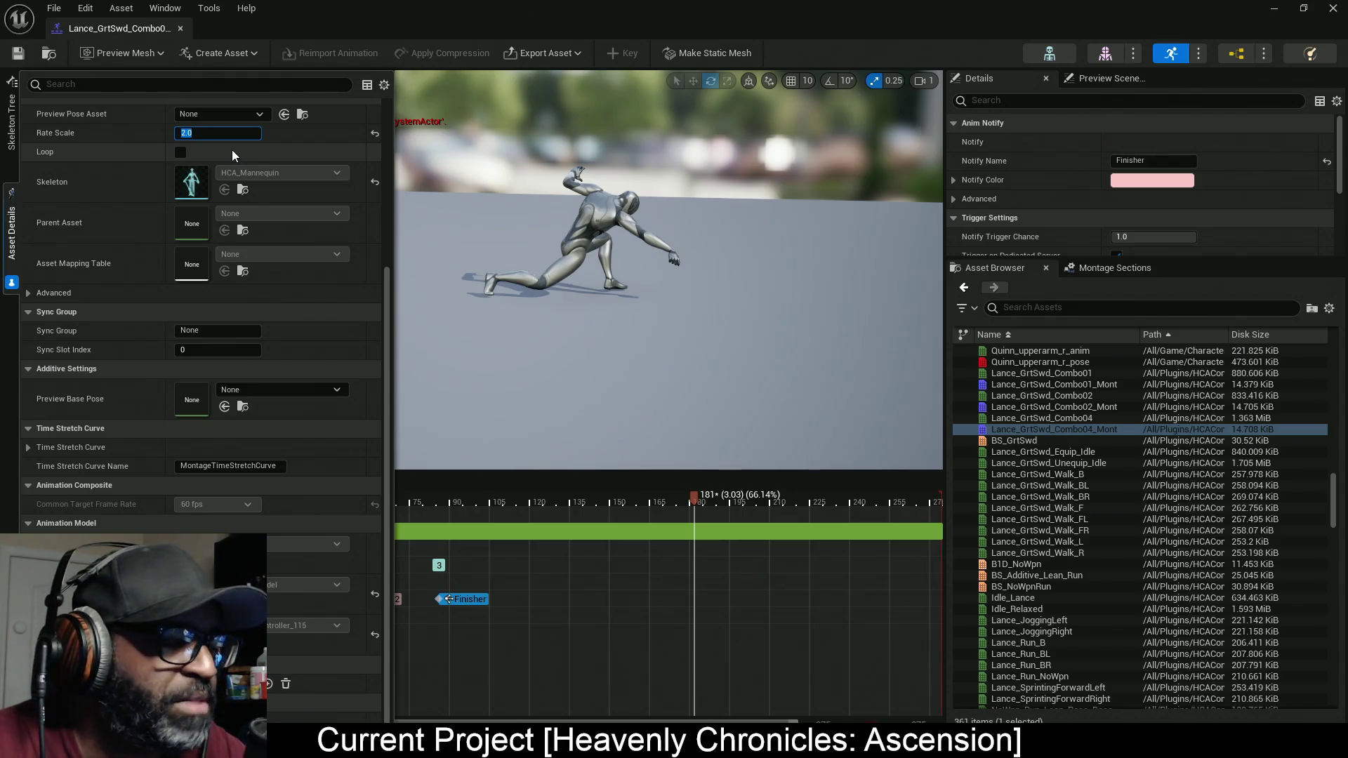
pyautogui.write('1.25')
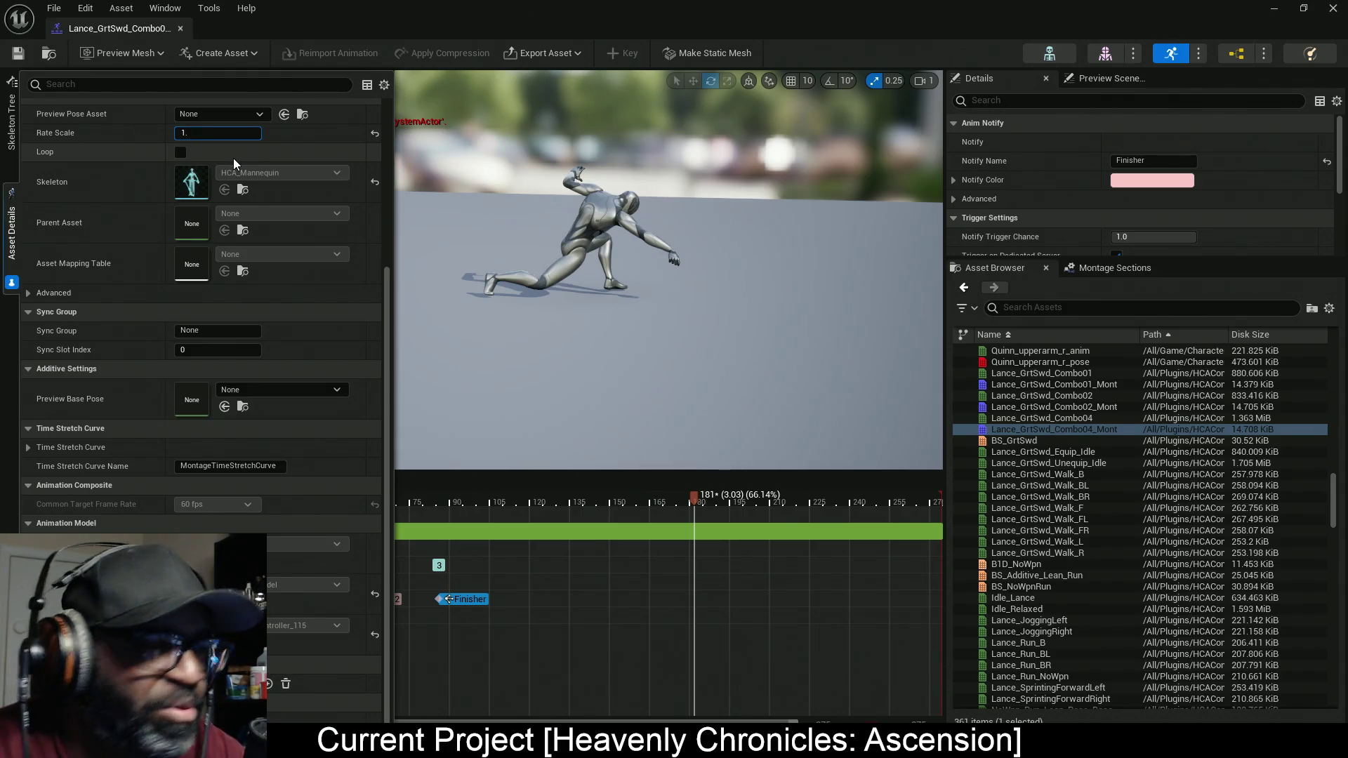
pyautogui.press('Return')
pyautogui.hotkey('ctrl', 's')
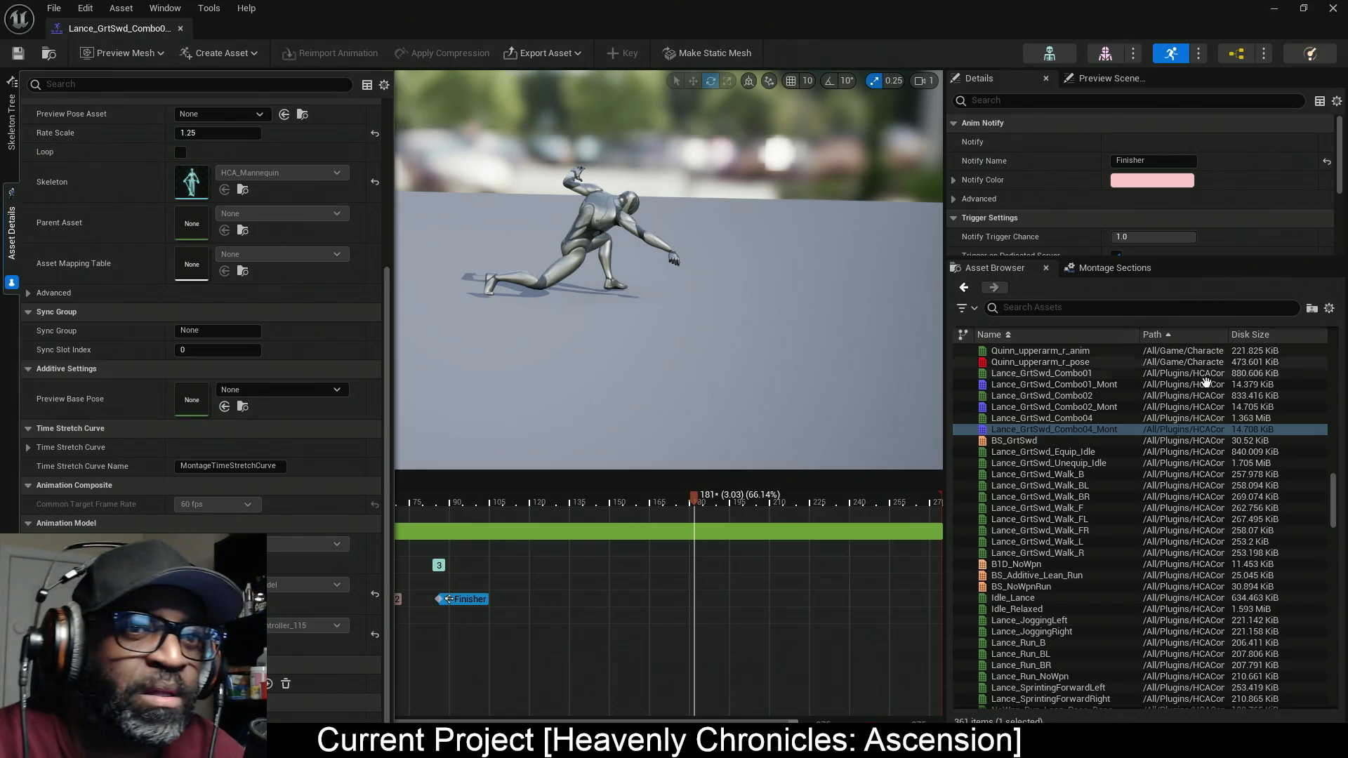
# Step: Set Lance_GrtSwd_Combo02_Mont's Rate Scale to 1.5, save it, and return to AC_CombatBASE
pyautogui.doubleClick(1089, 406)
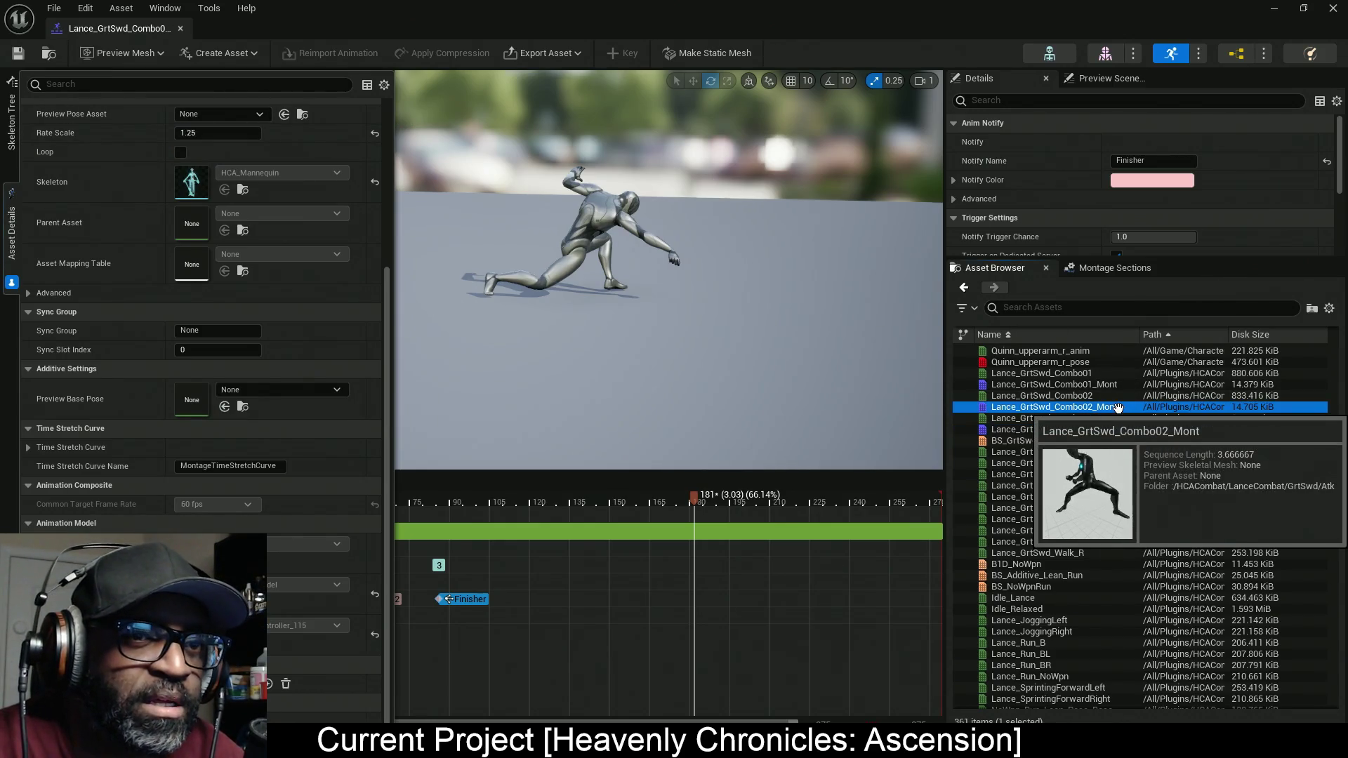
pyautogui.click(217, 133)
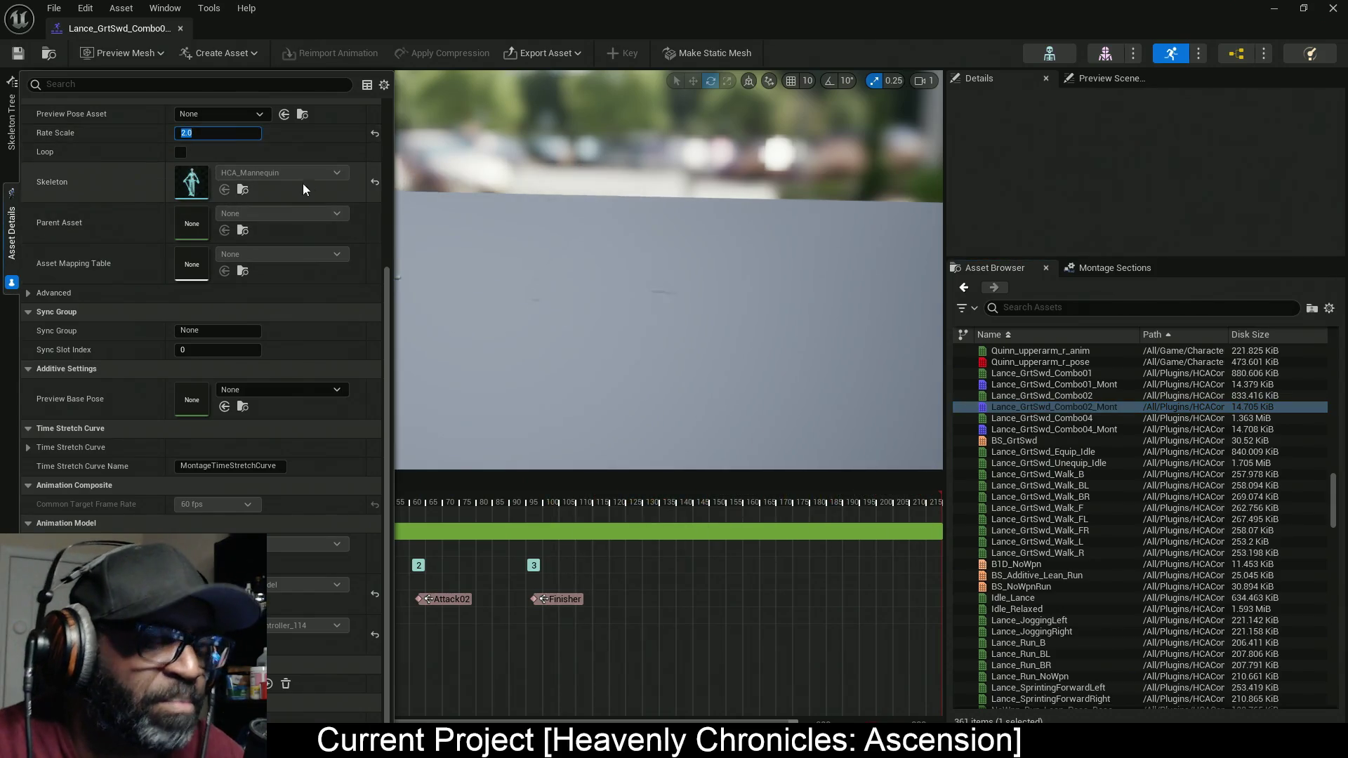
pyautogui.write('1.5')
pyautogui.press('Return')
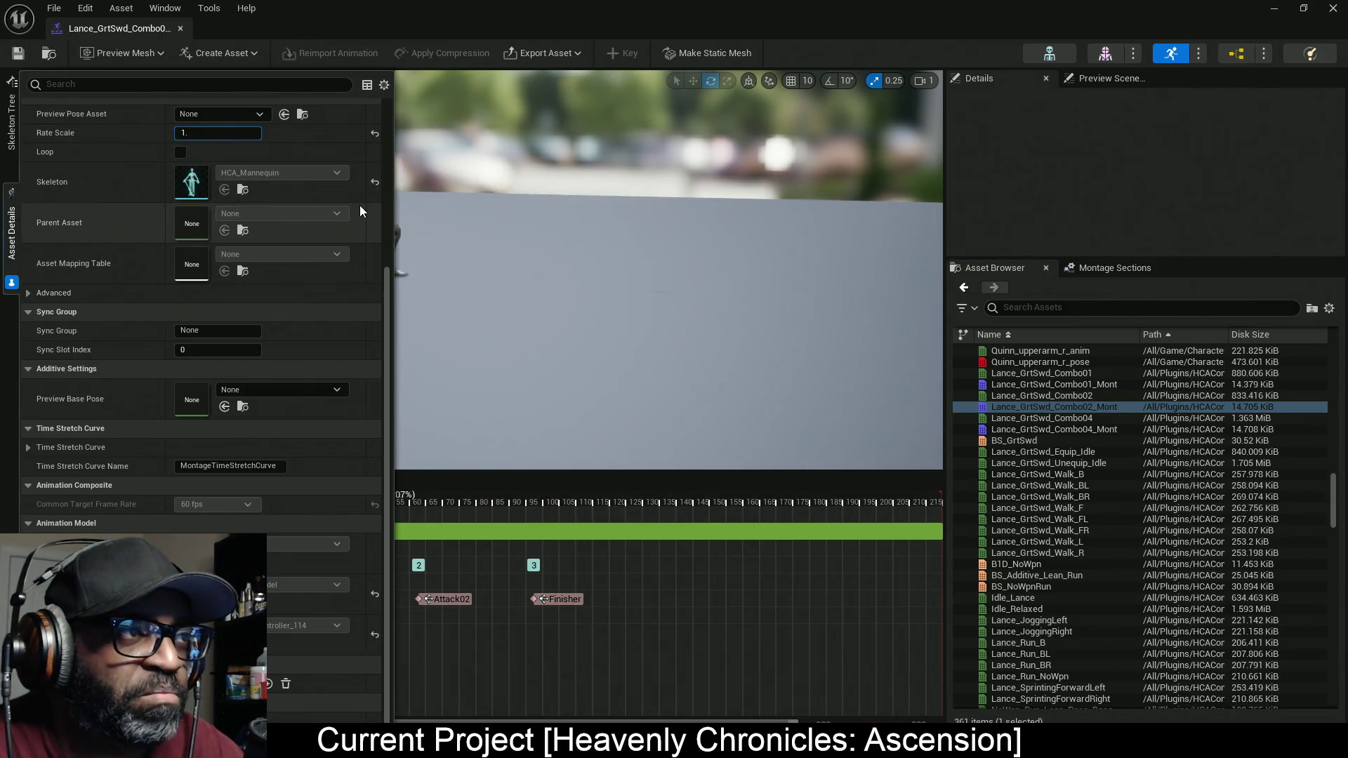
pyautogui.click(18, 53)
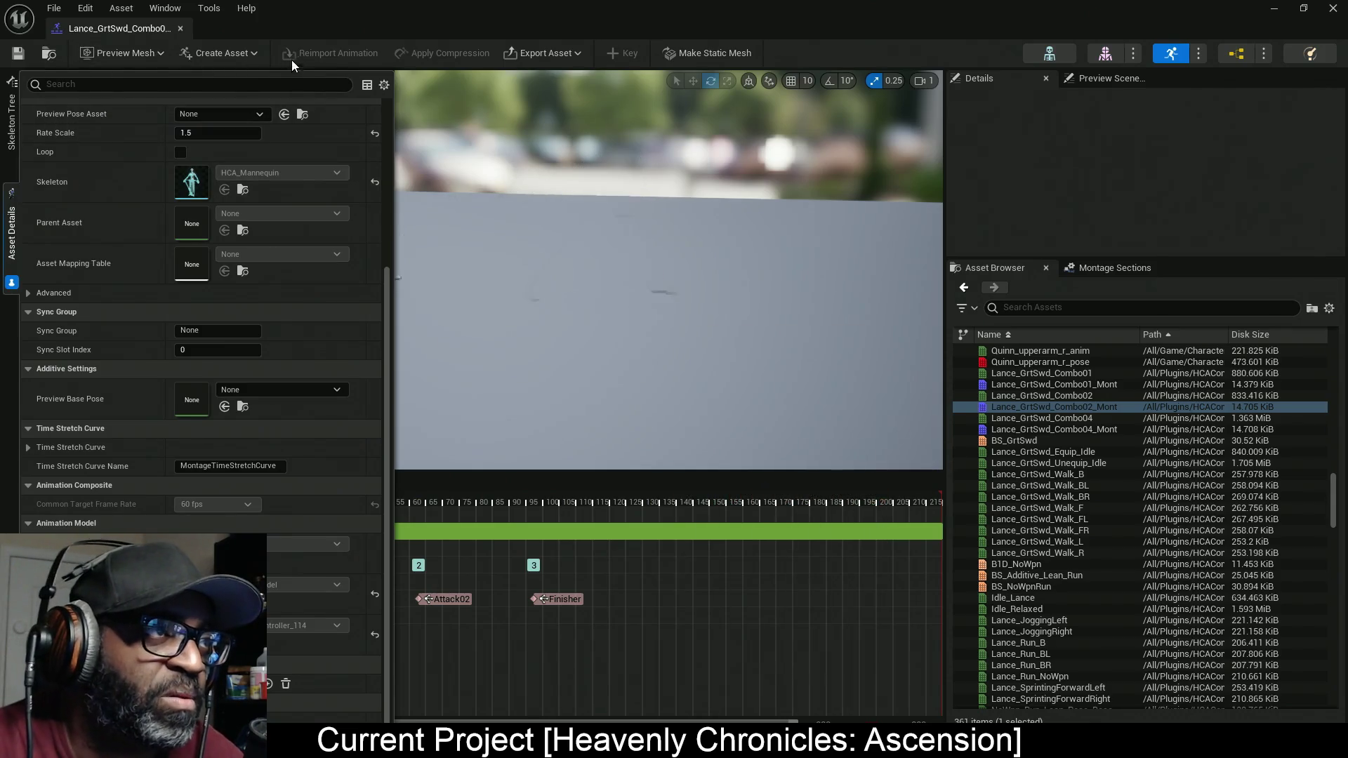
pyautogui.hotkey('alt', 'Tab')
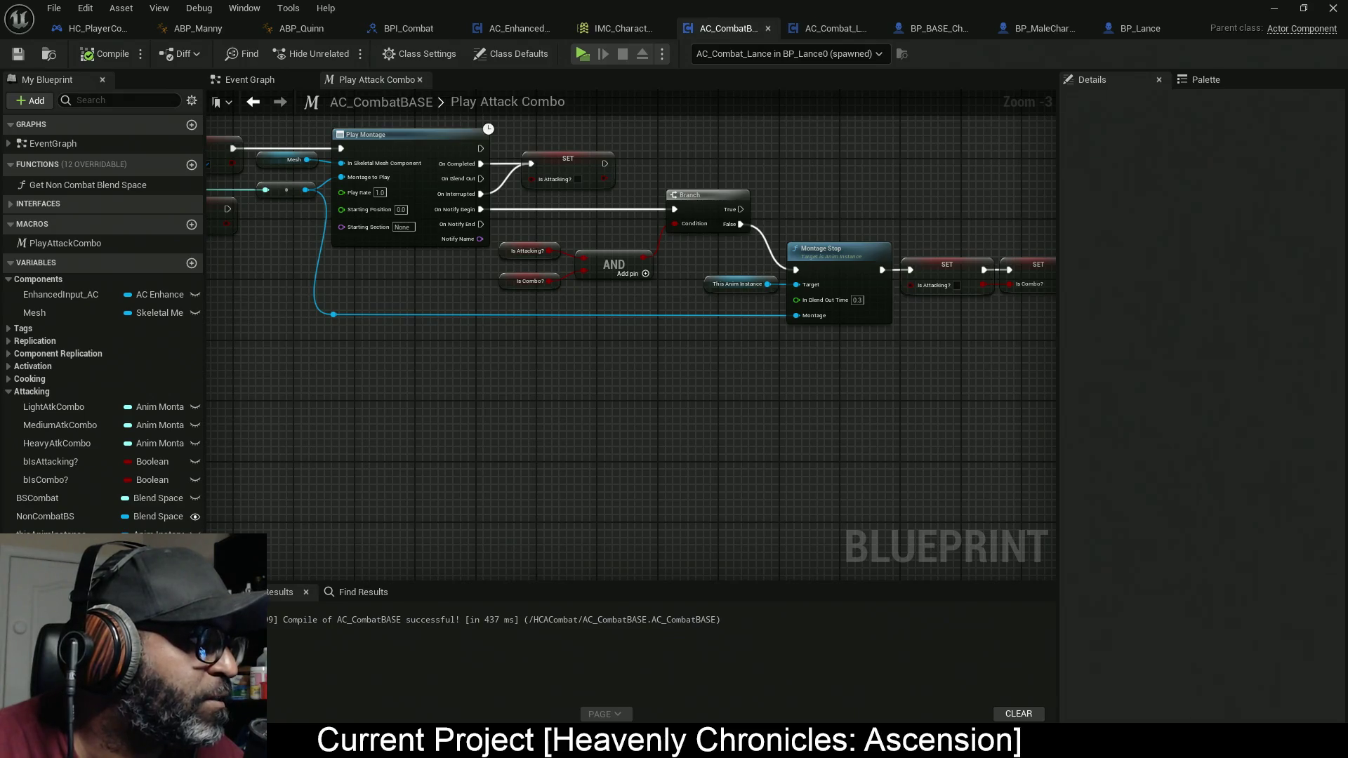
# Step: Playtest the re-timed sword combos with five attacks, then close the preview and switch windows
pyautogui.click(582, 54)
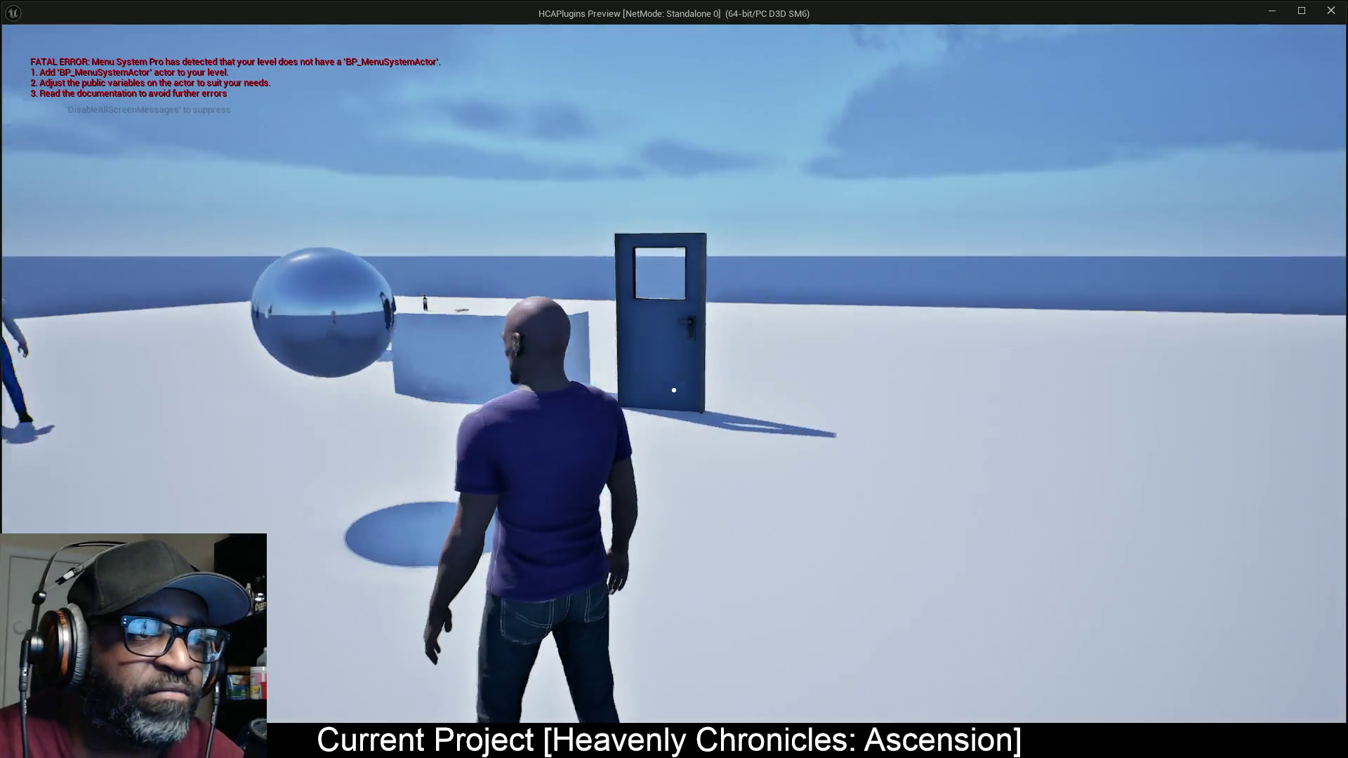
pyautogui.rightClick(674, 389)
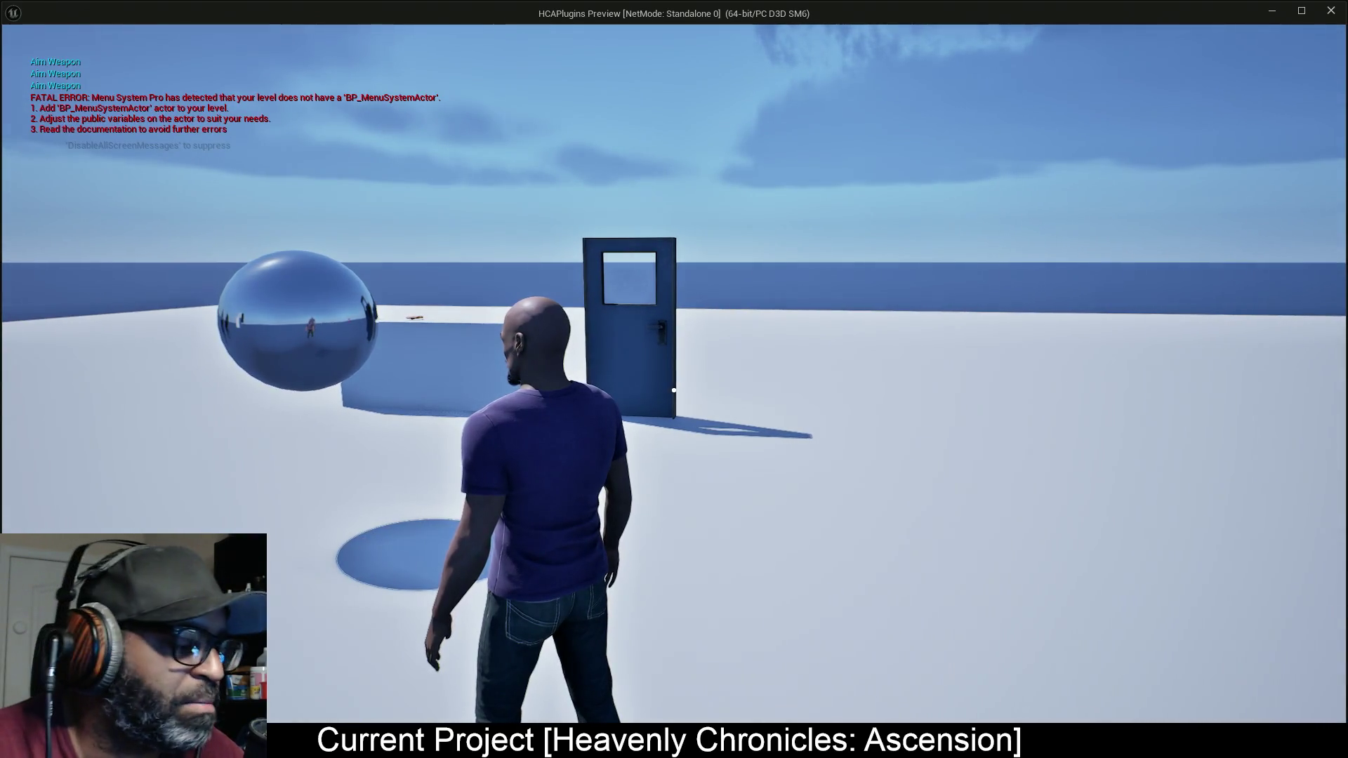
pyautogui.press('a')
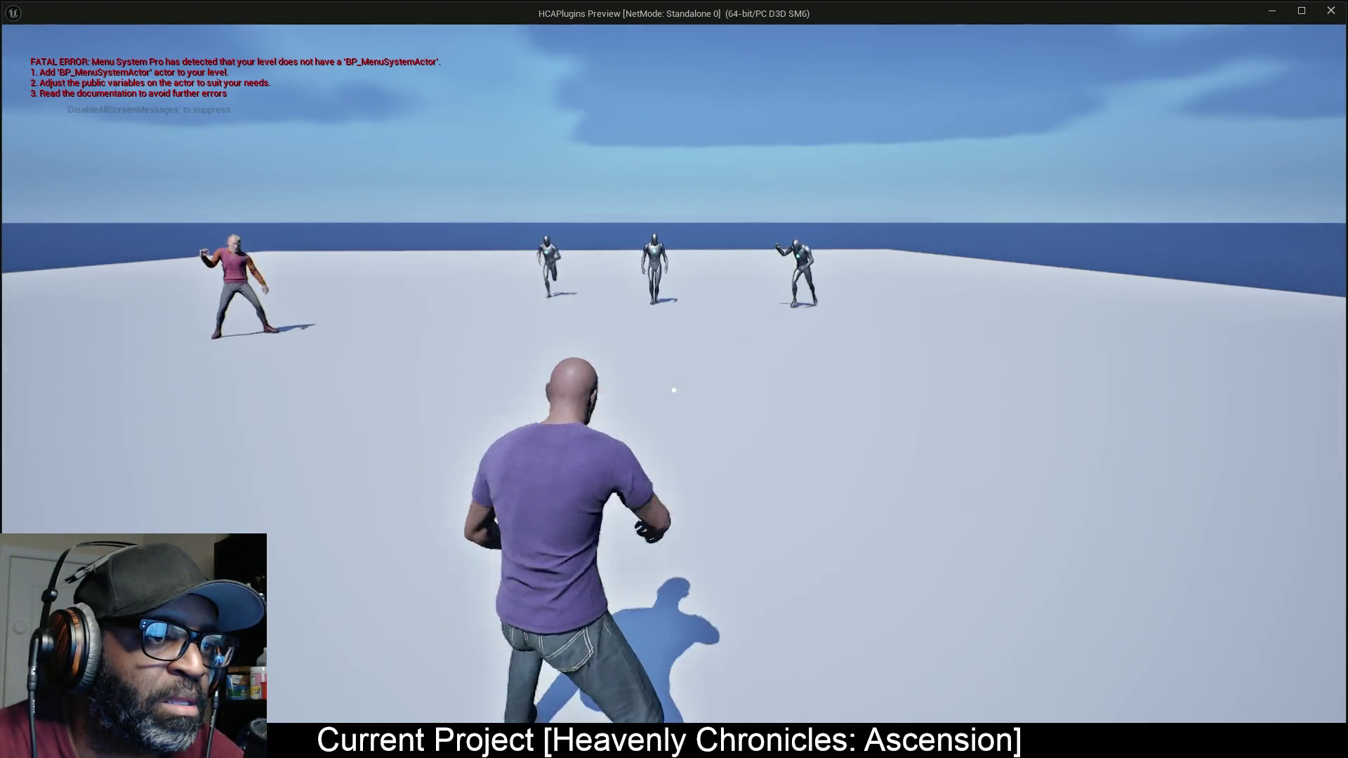
pyautogui.click(674, 390)
pyautogui.click(673, 390)
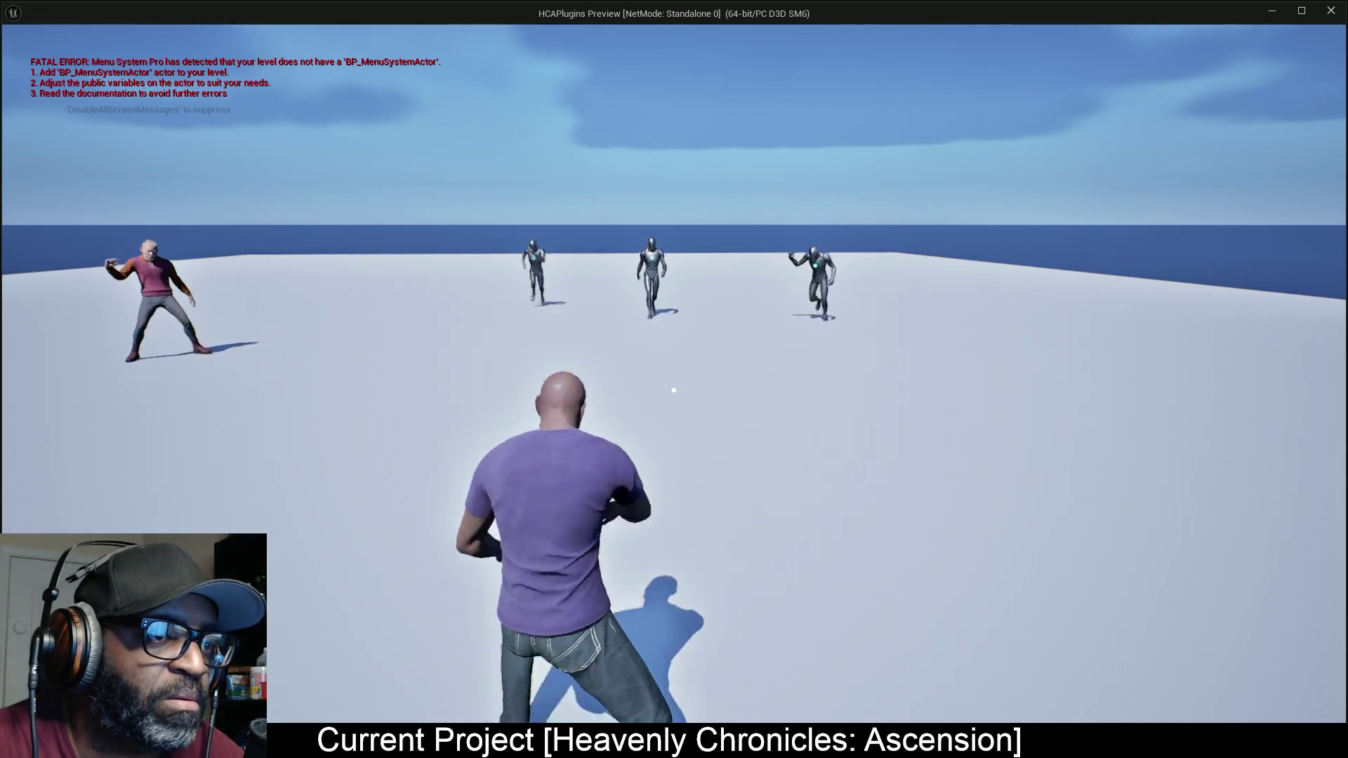
pyautogui.click(673, 390)
pyautogui.click(673, 389)
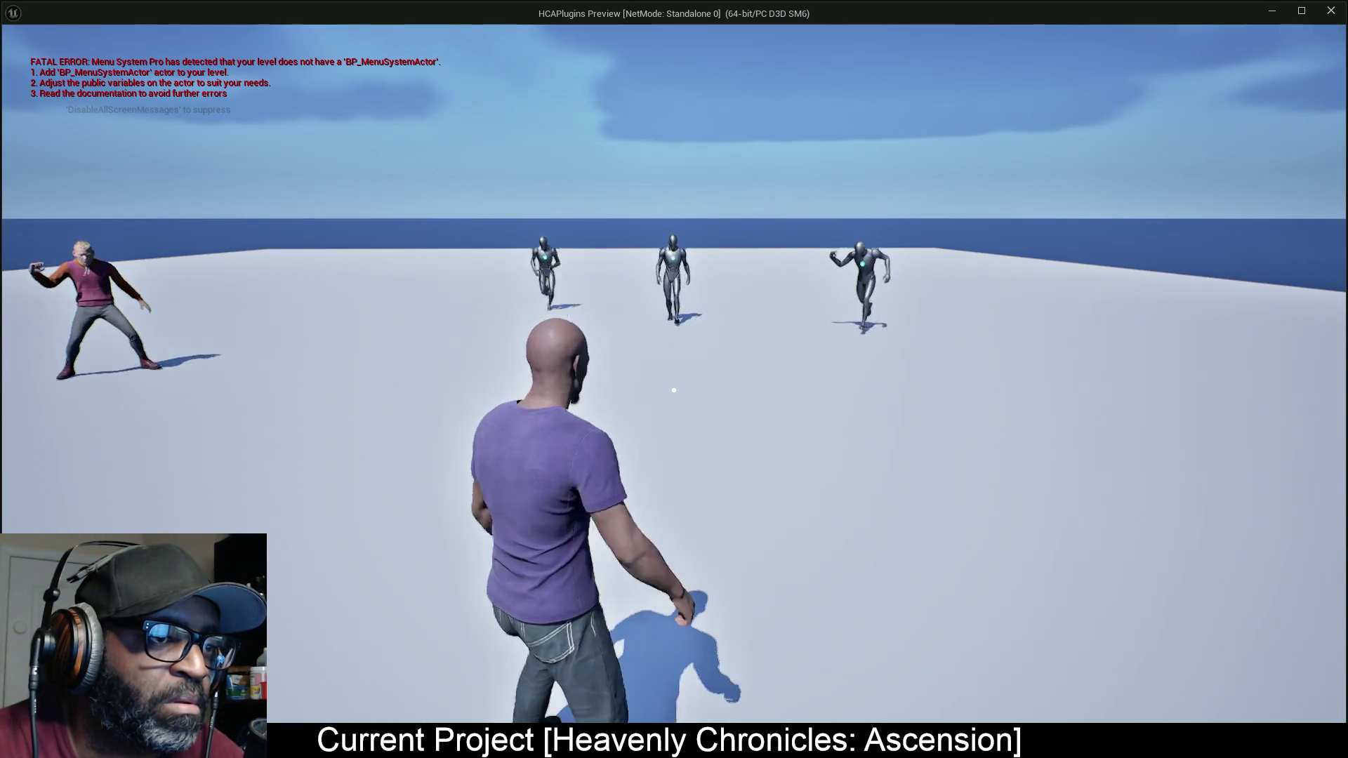
pyautogui.click(673, 389)
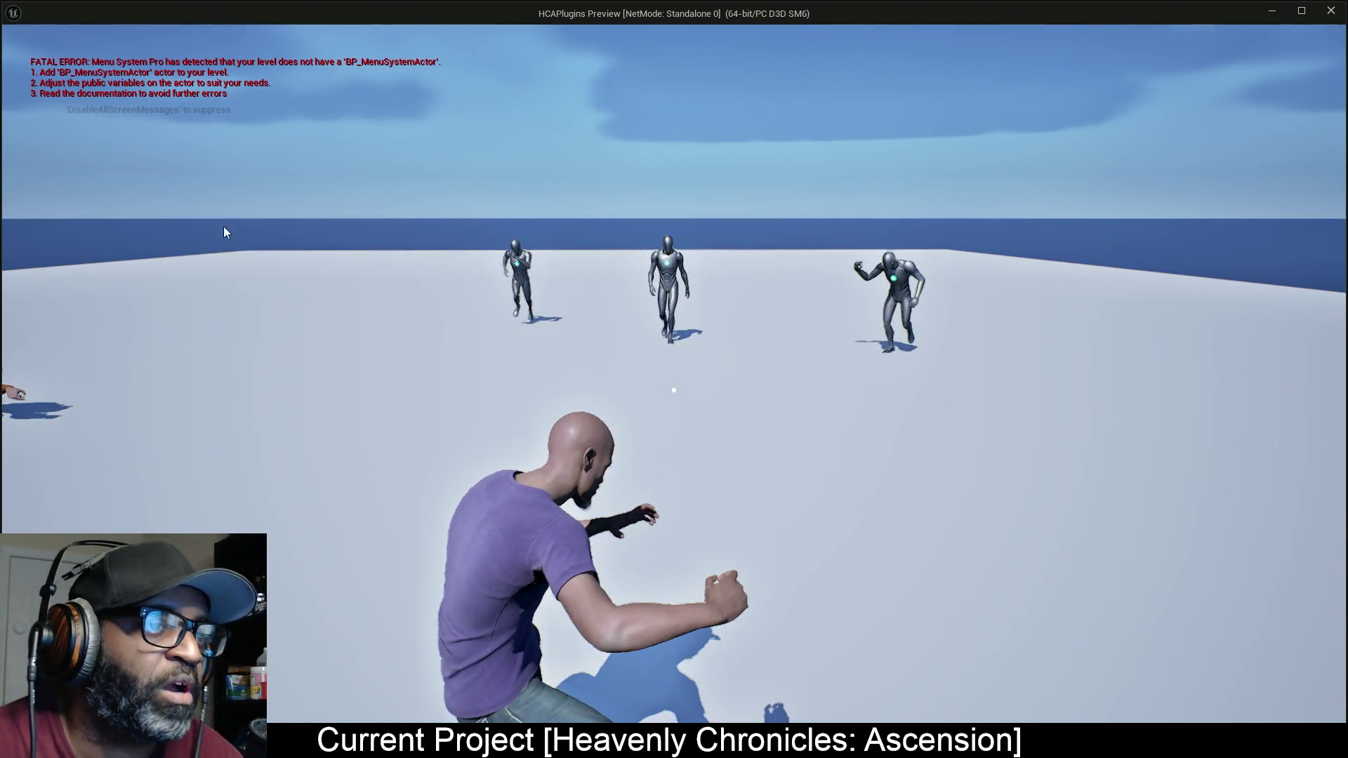
pyautogui.press('Escape')
pyautogui.hotkey('alt', 'Tab')
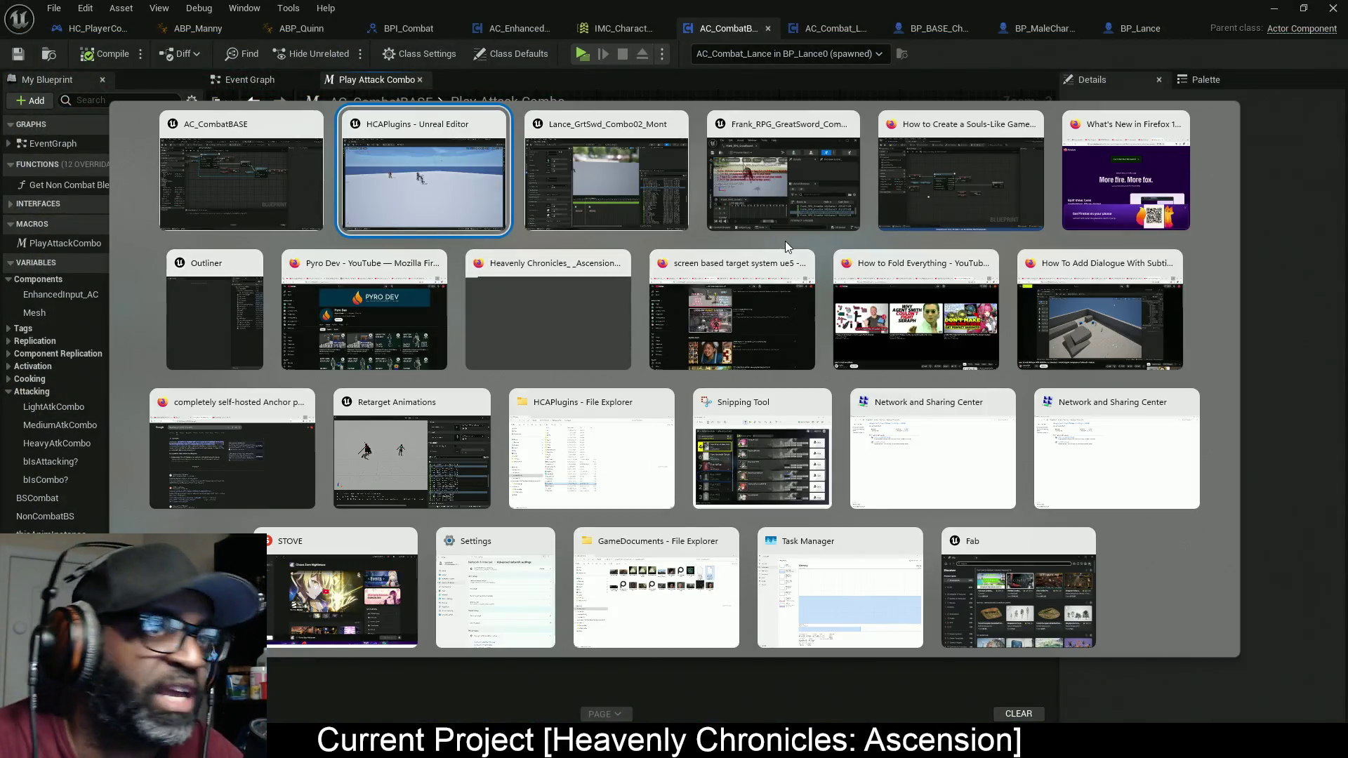
pyautogui.press('Escape')
pyautogui.hotkey('alt', 'Tab')
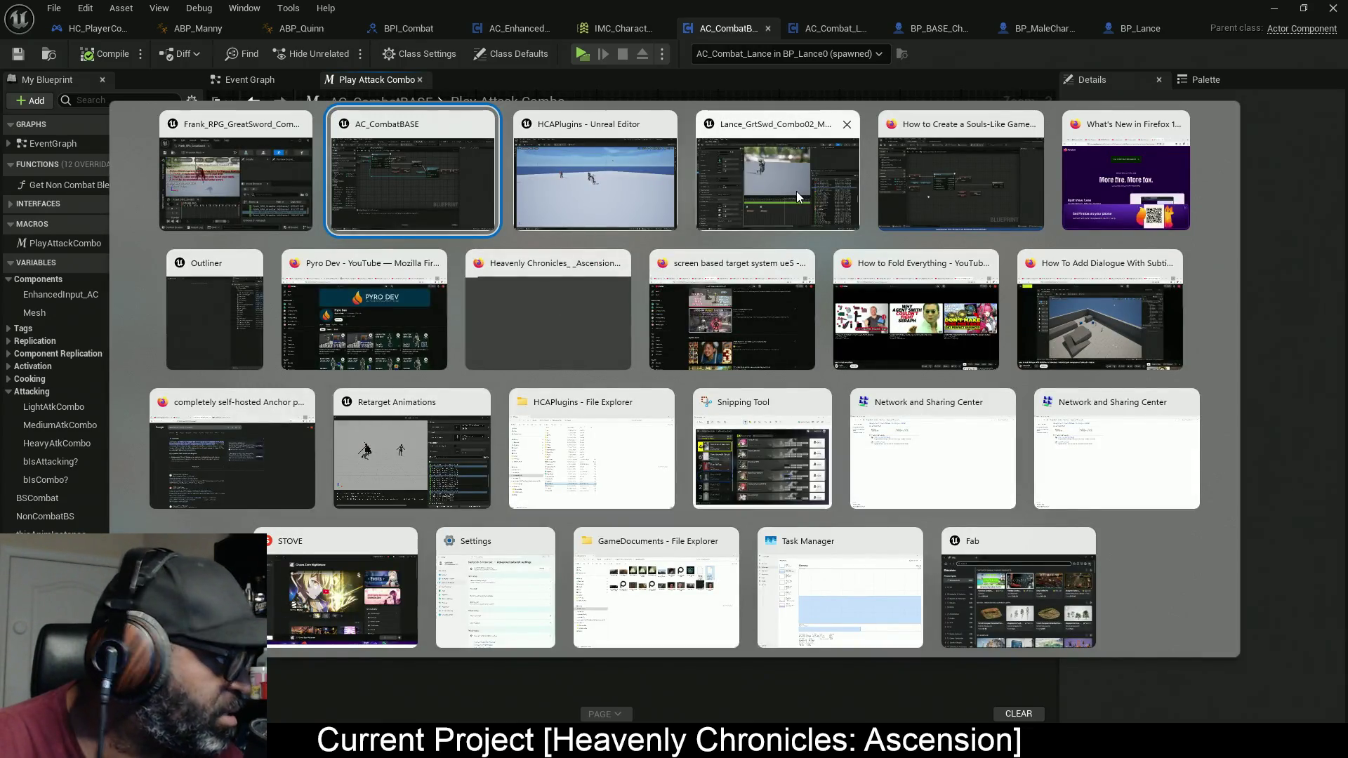
pyautogui.click(940, 183)
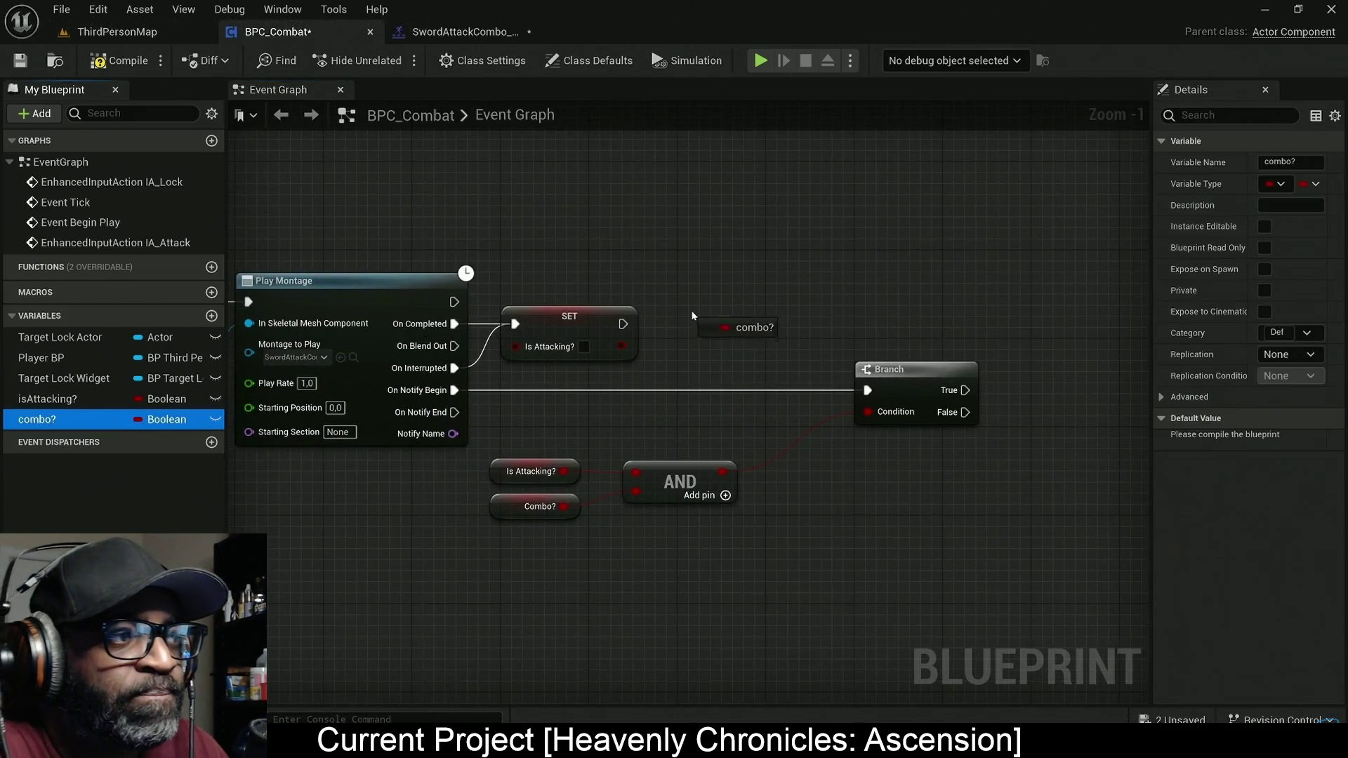
pyautogui.click(697, 284)
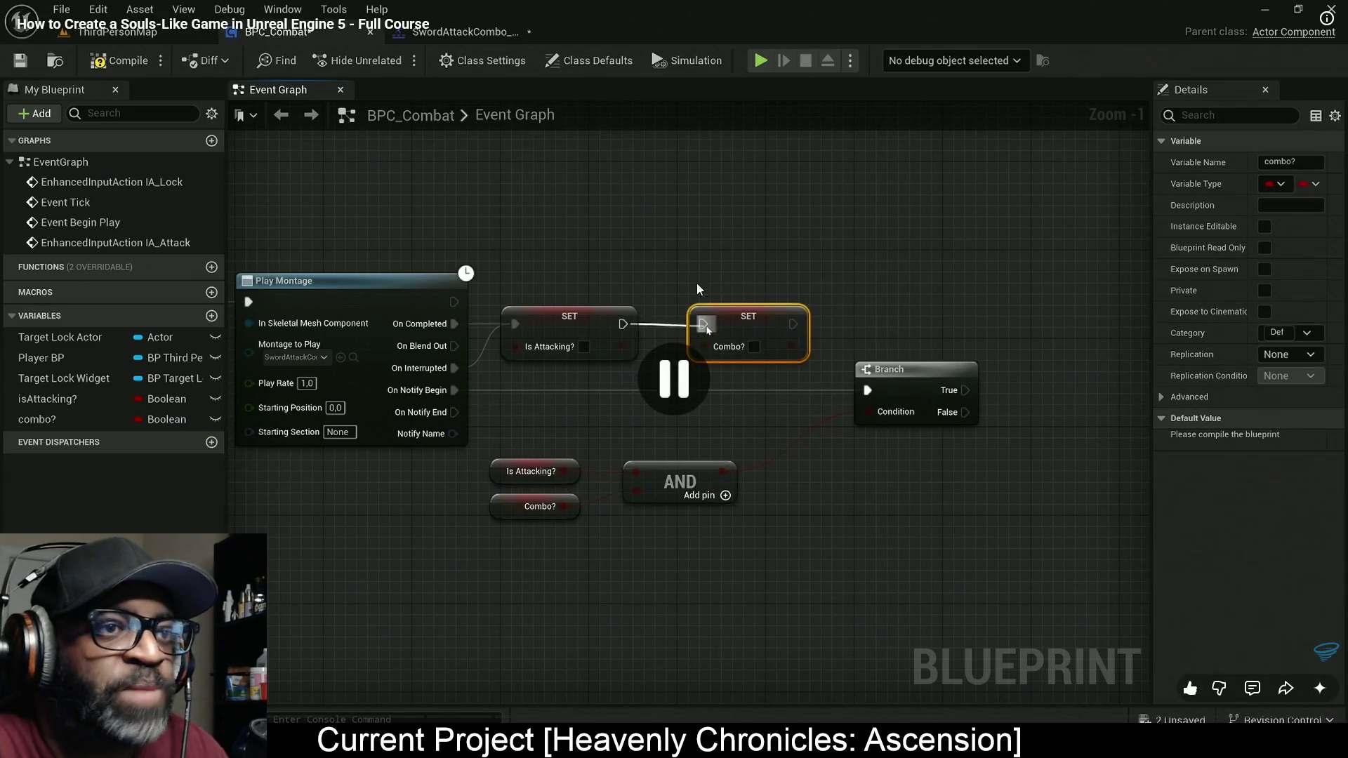
pyautogui.hotkey('alt', 'Tab')
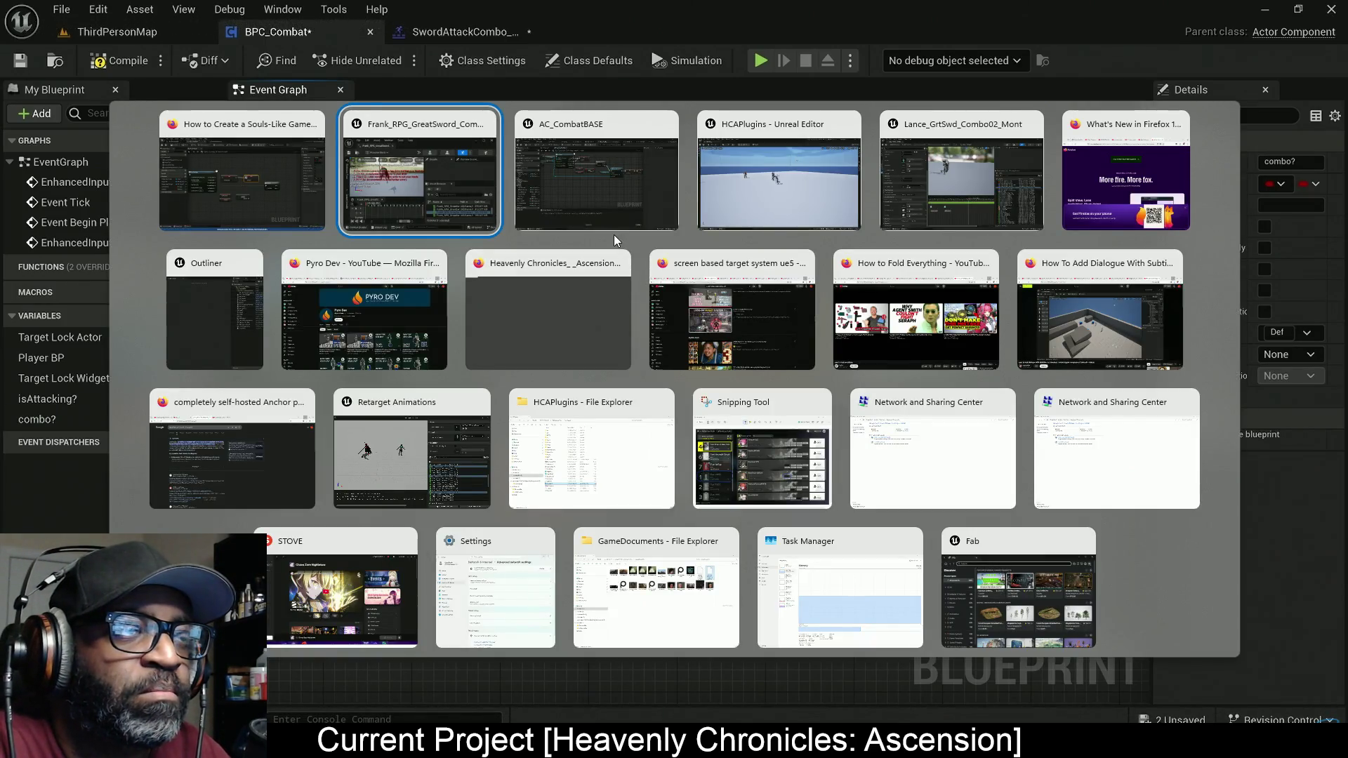
pyautogui.click(608, 170)
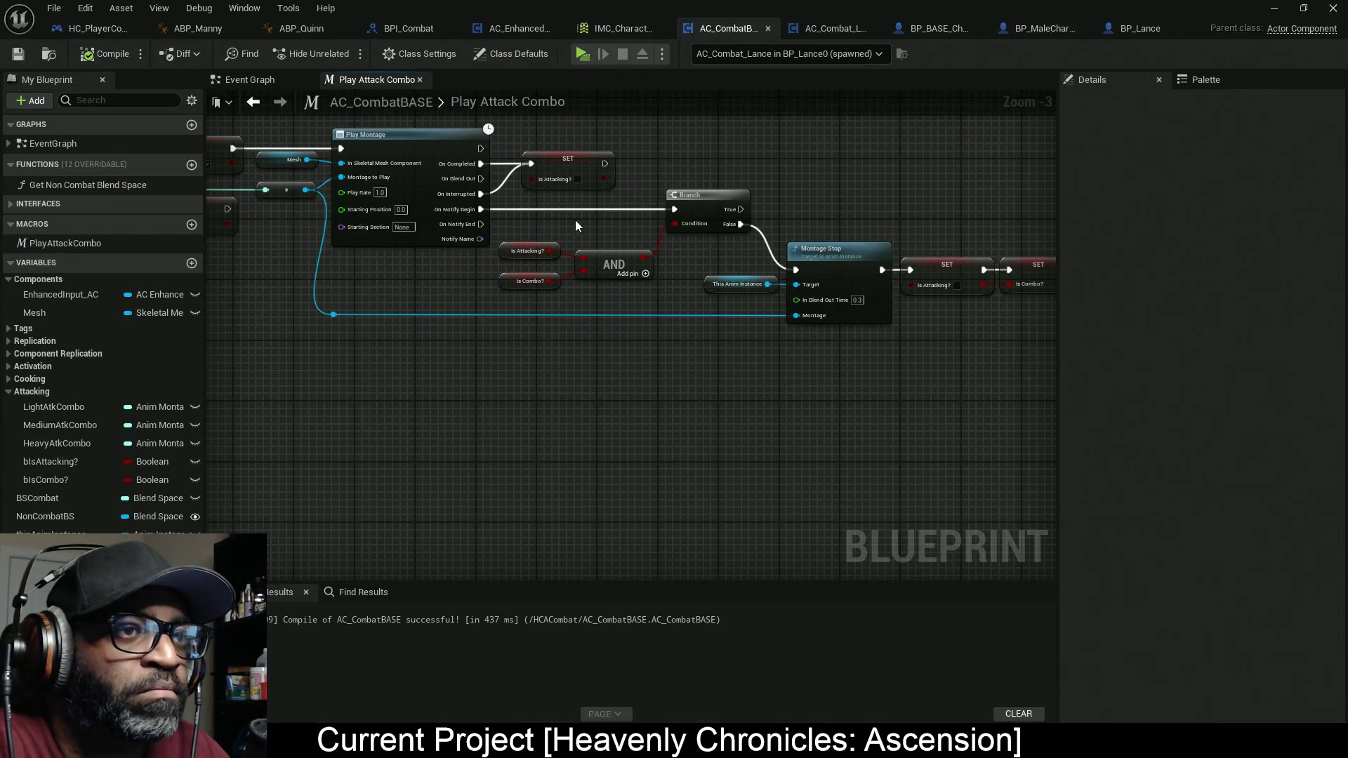
# Step: Add a Set bIsCombo? node and line it up after SET Is Attacking?
pyautogui.moveTo(65, 482); pyautogui.dragTo(718, 159)
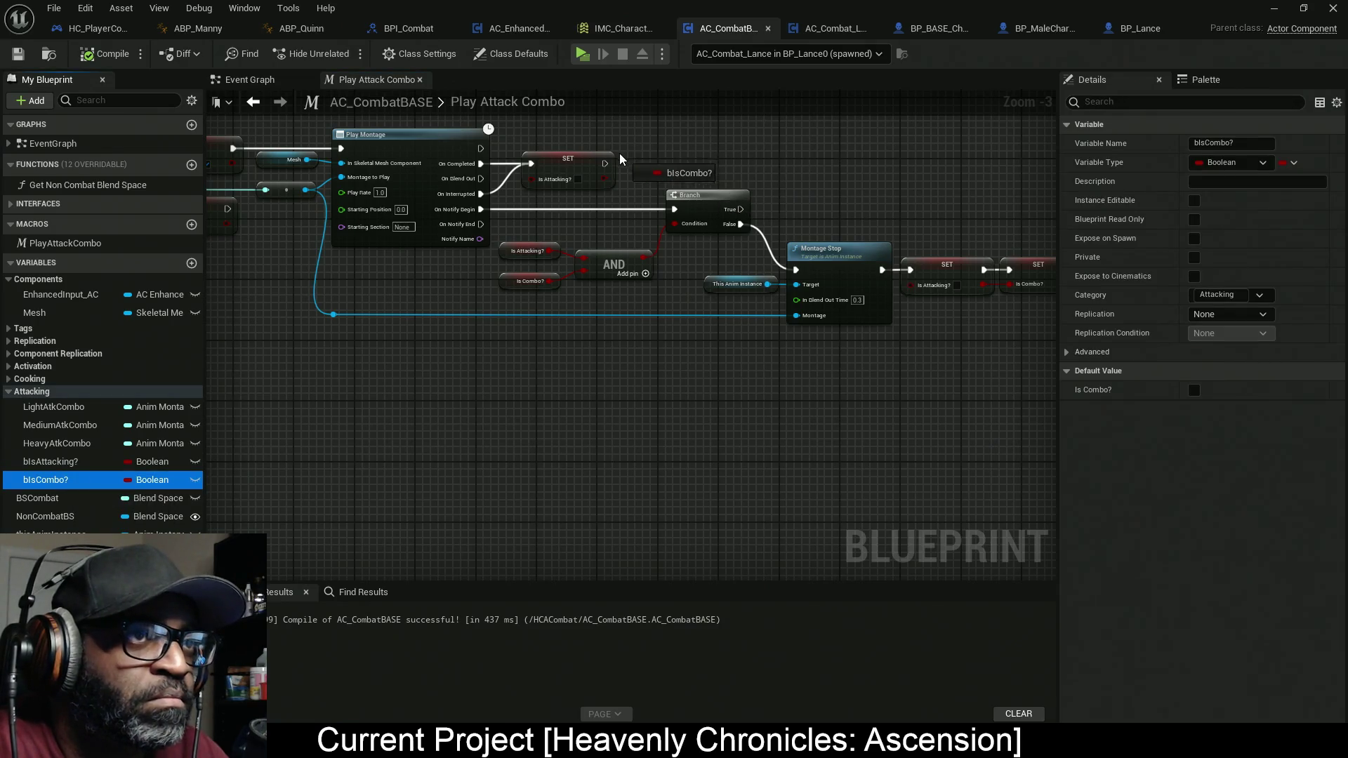
pyautogui.moveTo(608, 165)
pyautogui.mouseDown()
pyautogui.moveTo(670, 165)
pyautogui.moveTo(561, 184)
pyautogui.mouseUp()
pyautogui.scroll(3, 684, 168)
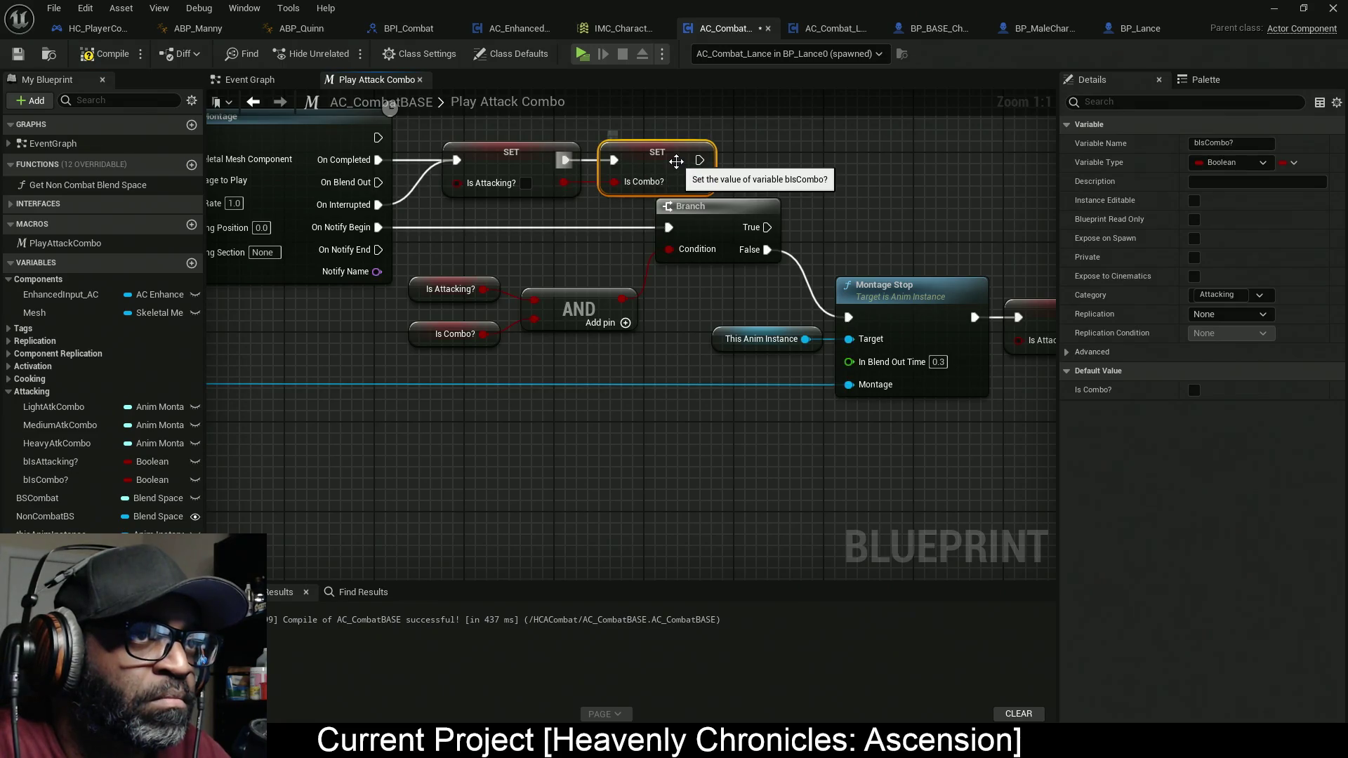
pyautogui.moveTo(651, 167); pyautogui.dragTo(663, 166)
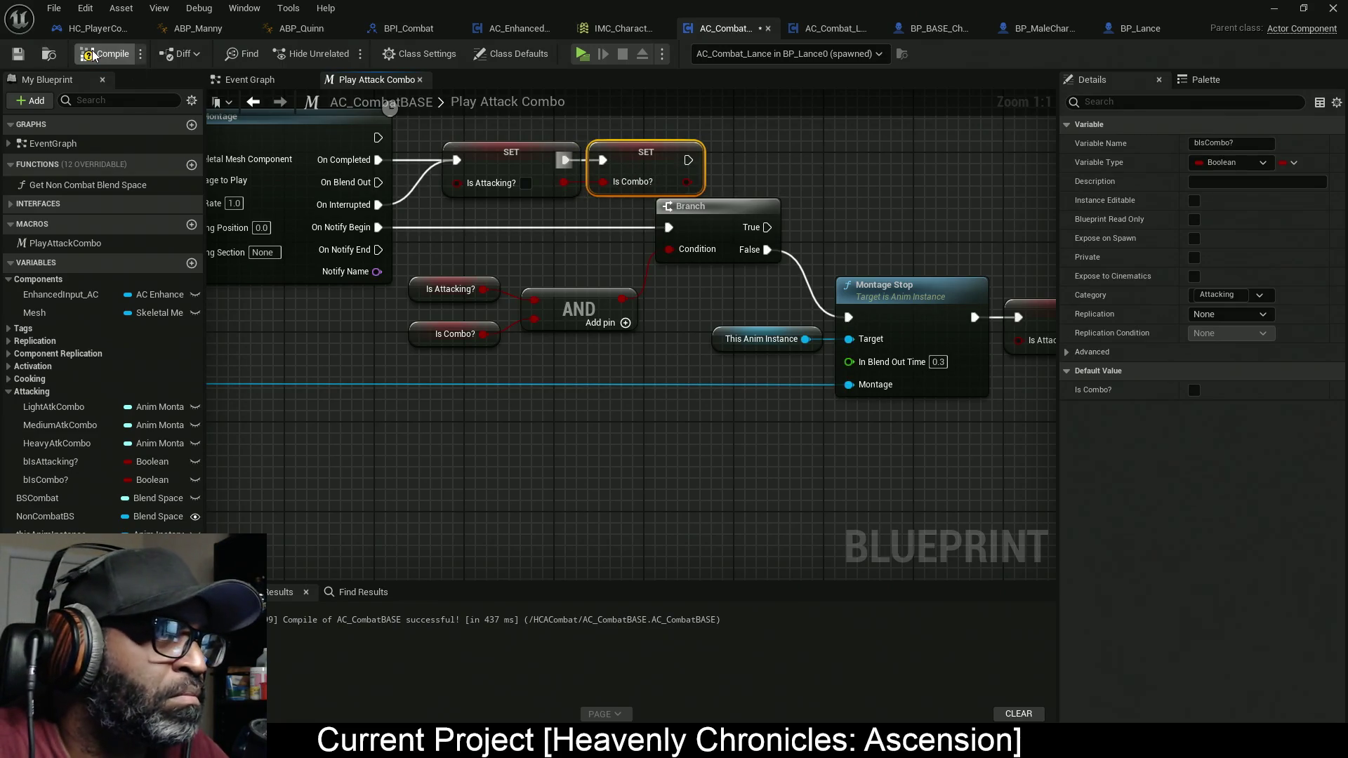
# Step: Compile AC_CombatBASE with F7 and playtest it, then pan to the Branch and Play Montage nodes
pyautogui.press('F7')
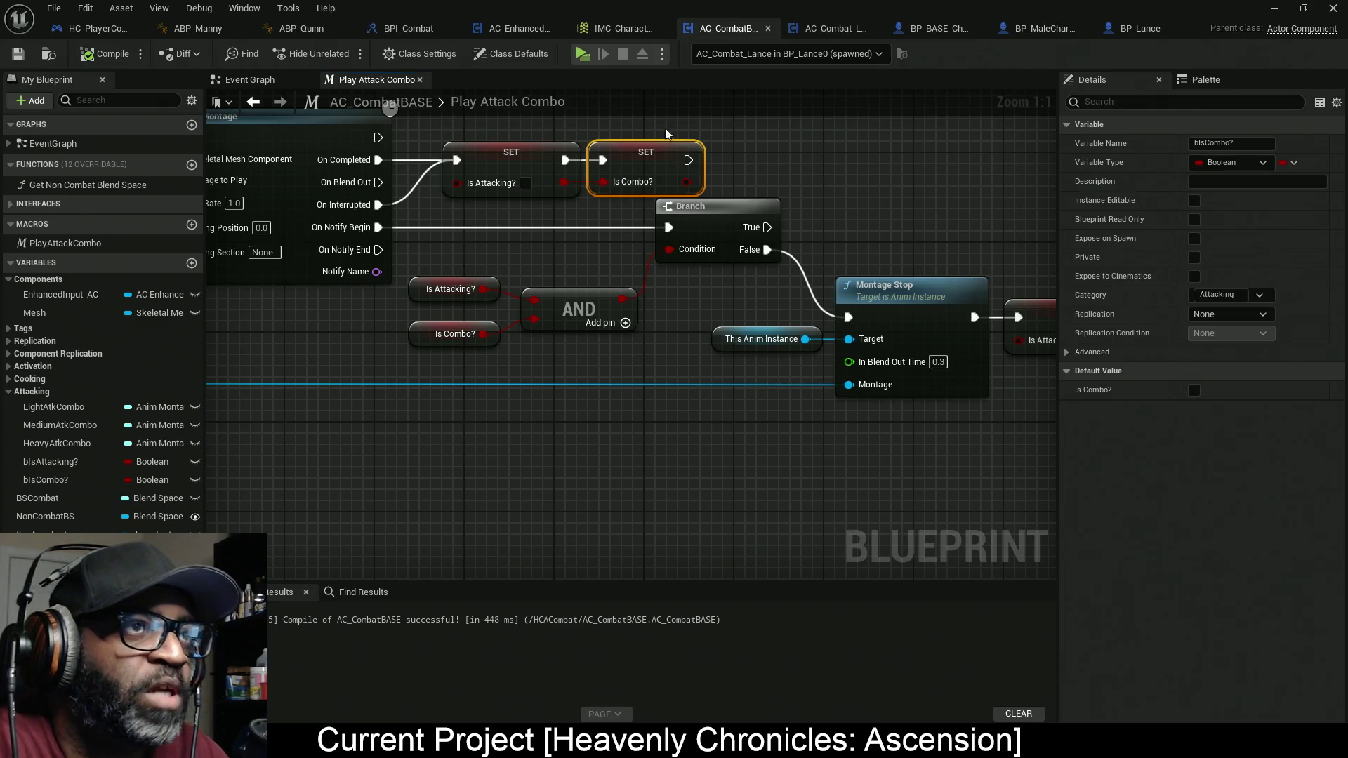
pyautogui.click(582, 53)
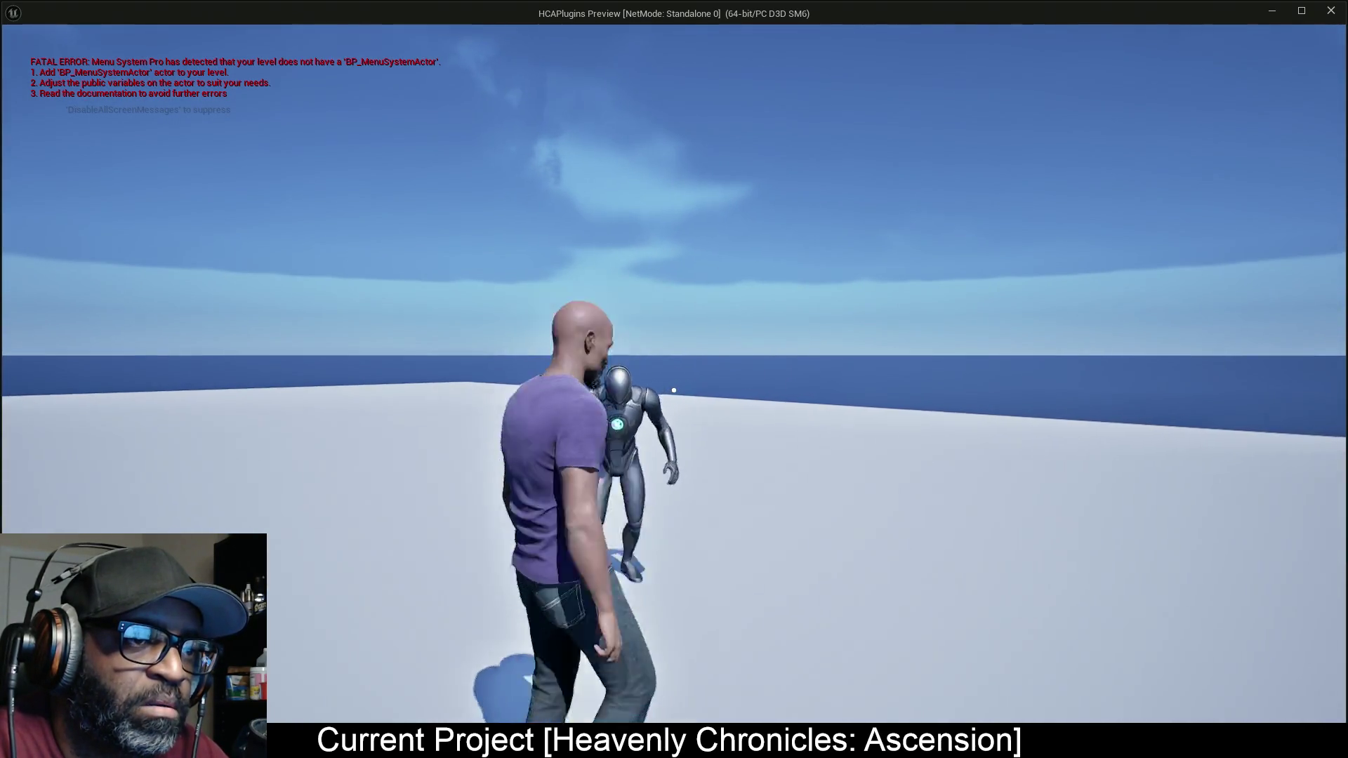
pyautogui.press('Escape')
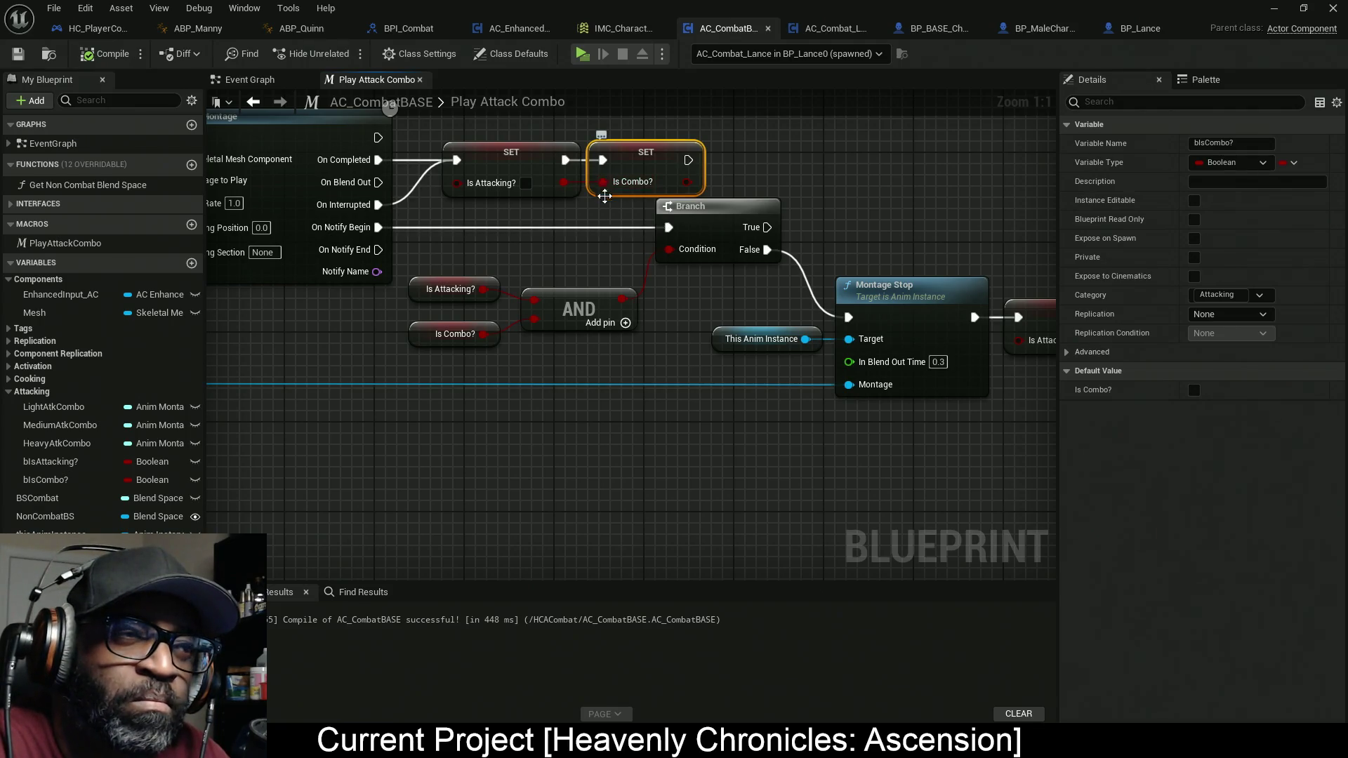
pyautogui.moveTo(563, 278); pyautogui.dragTo(1169, 277)
# Step: Switch to the Souls-Like tutorial and seek it to the Is Attacking? and Combo? AND feeding the Branch
pyautogui.moveTo(413, 289)
pyautogui.mouseDown()
pyautogui.moveTo(679, 337)
pyautogui.moveTo(508, 325)
pyautogui.mouseUp()
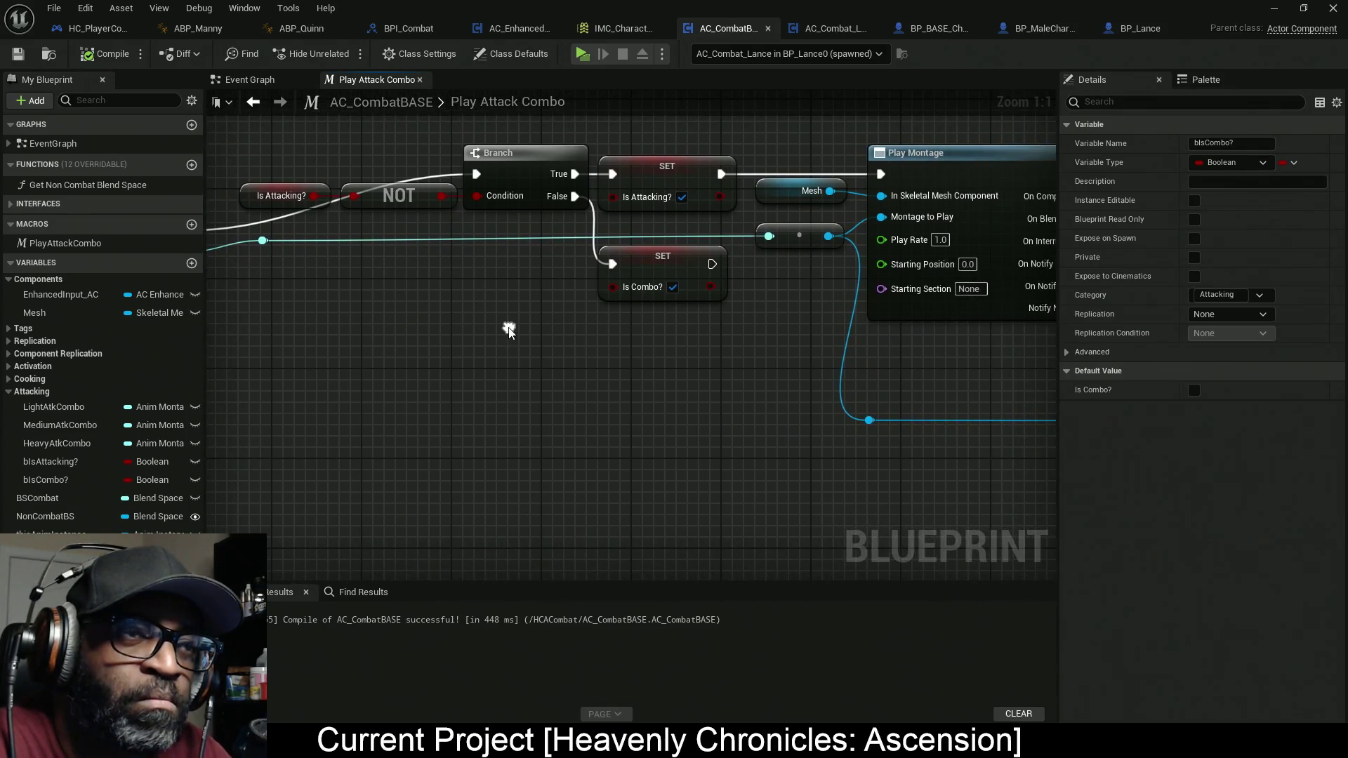
pyautogui.press('super+Tab')
pyautogui.press('Right')
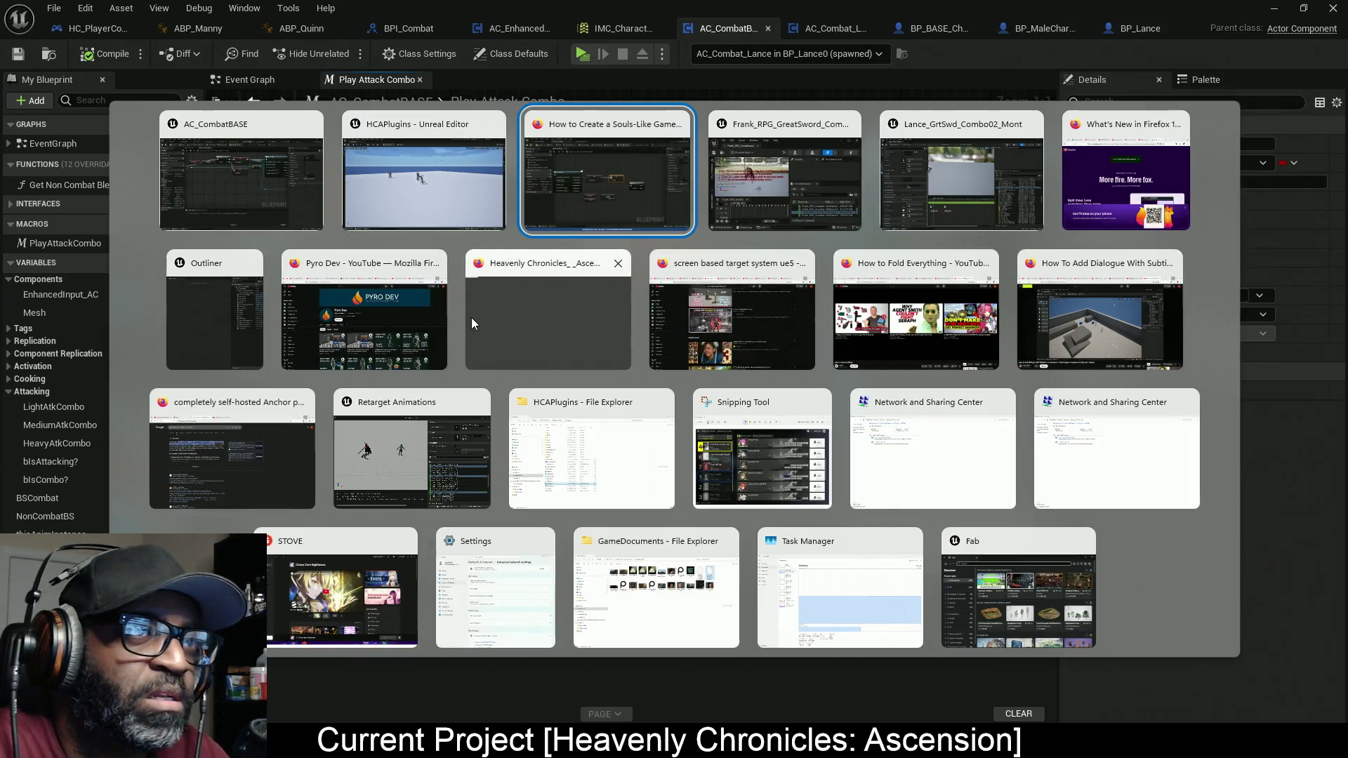
pyautogui.press('Return')
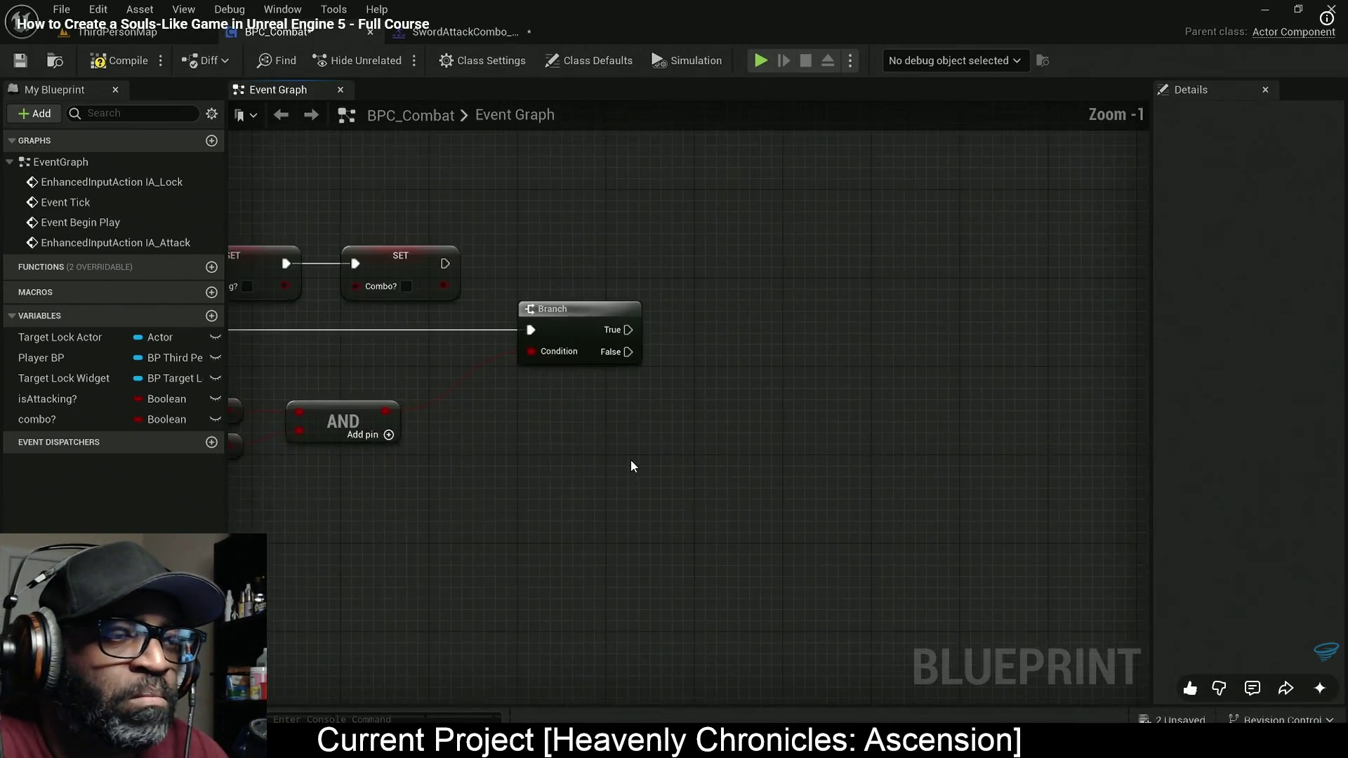
pyautogui.press('Right')
pyautogui.press('Right')
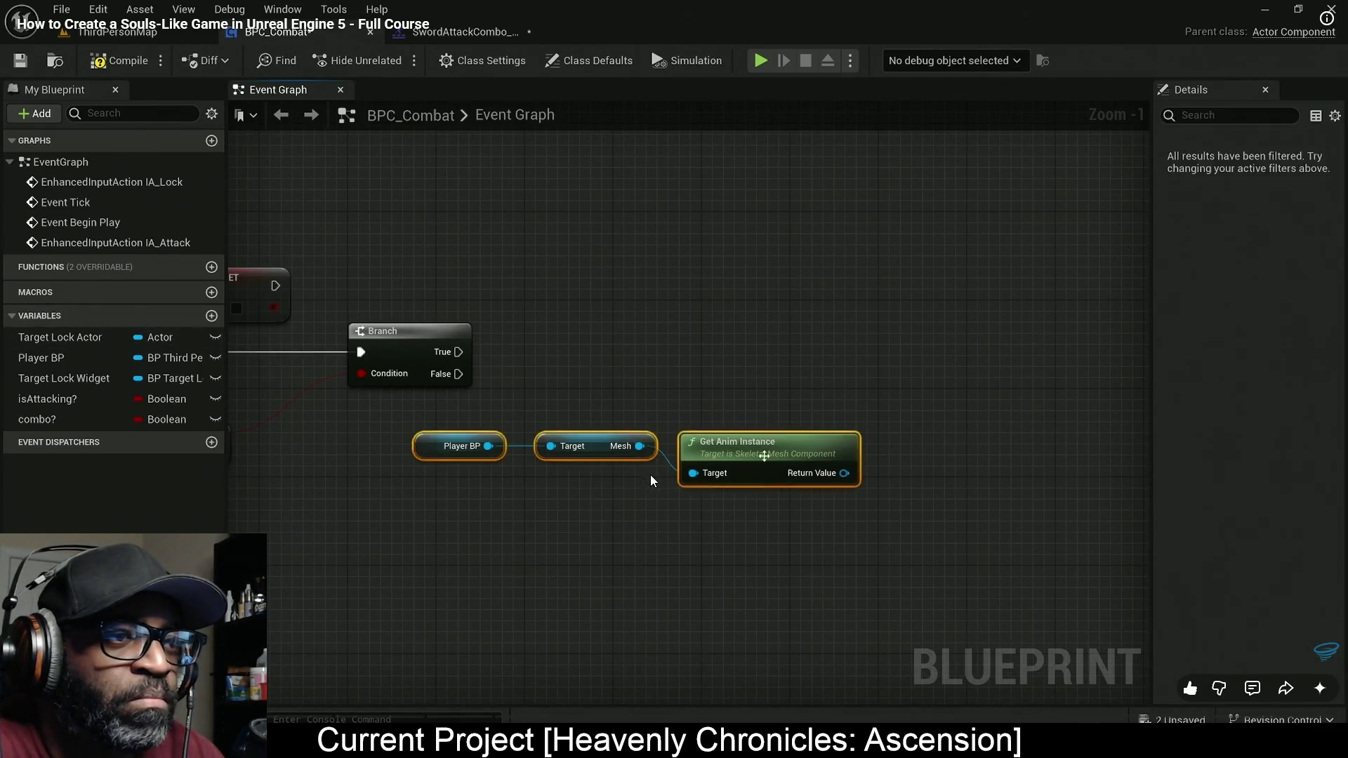
pyautogui.press('Right')
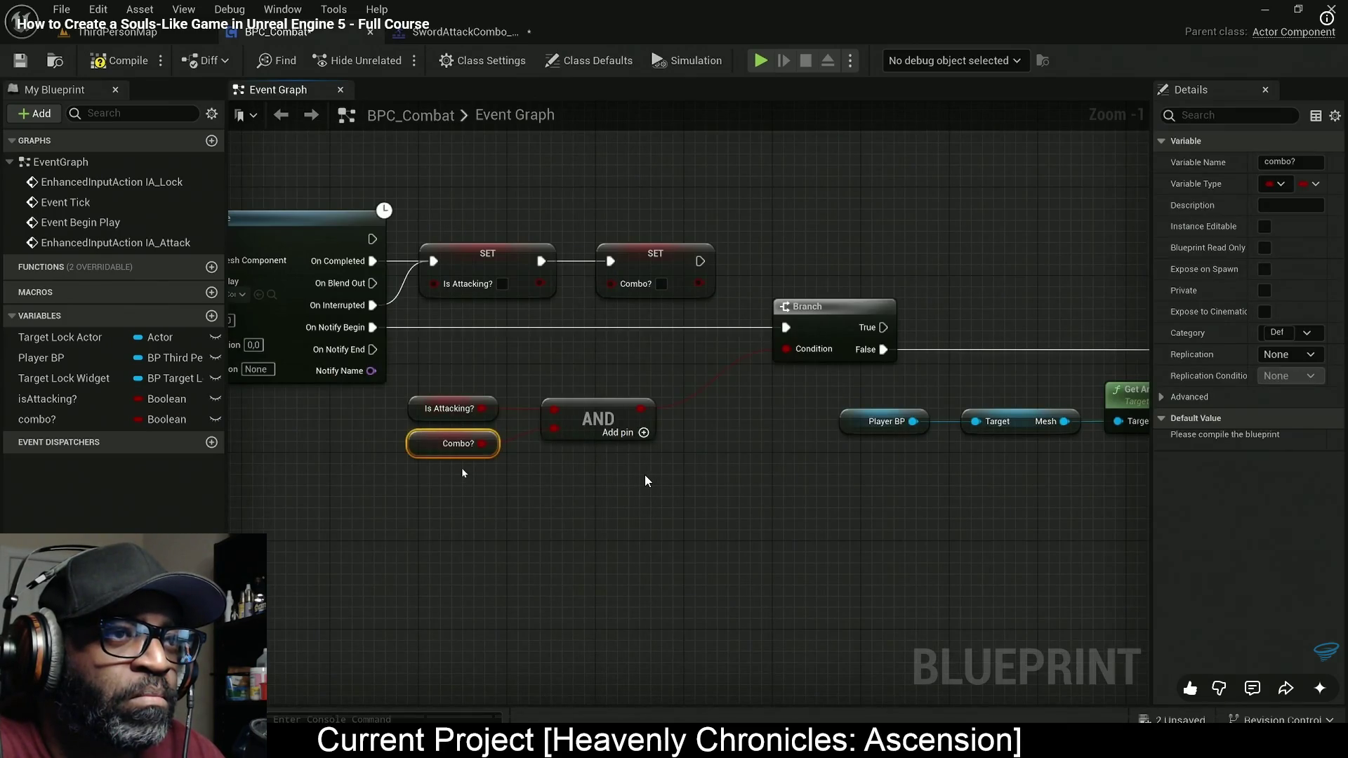
pyautogui.press('Left')
pyautogui.press('Left')
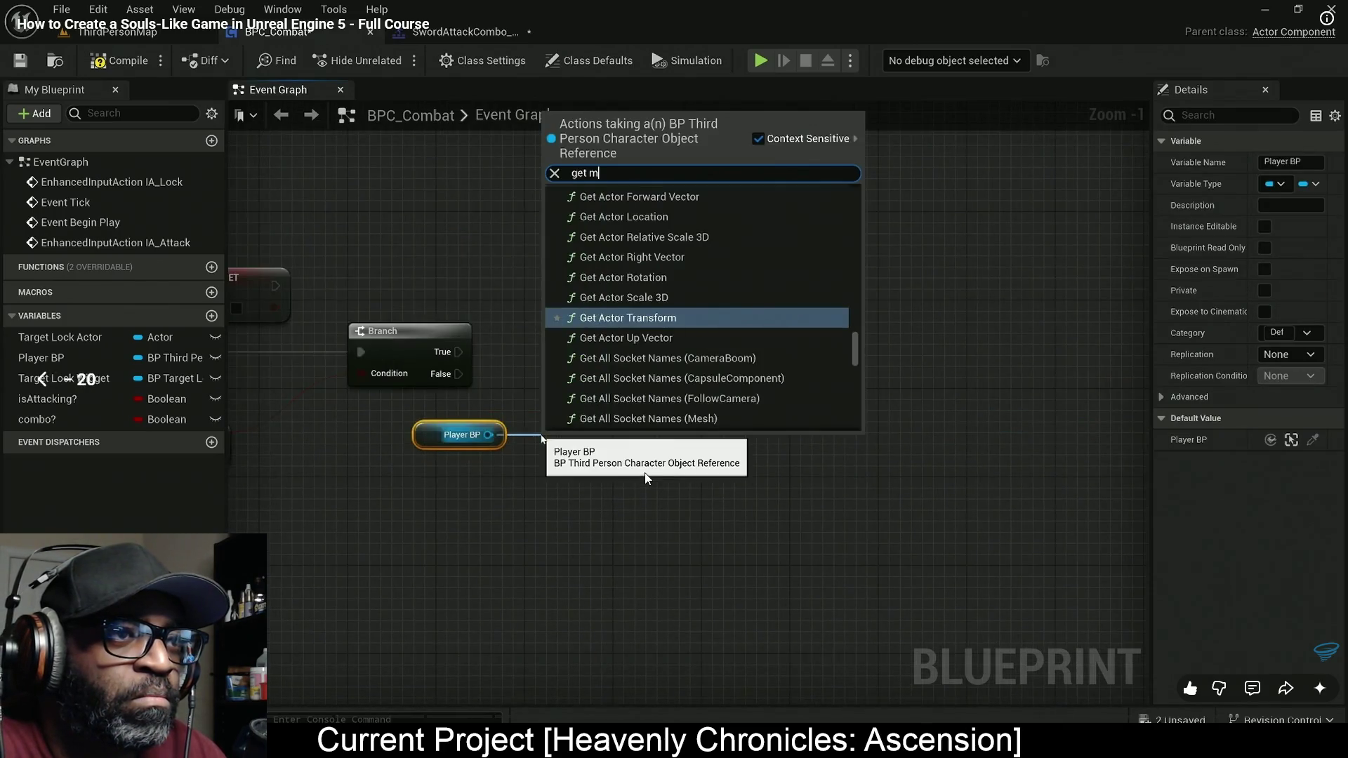
pyautogui.press('Left')
pyautogui.press('Left')
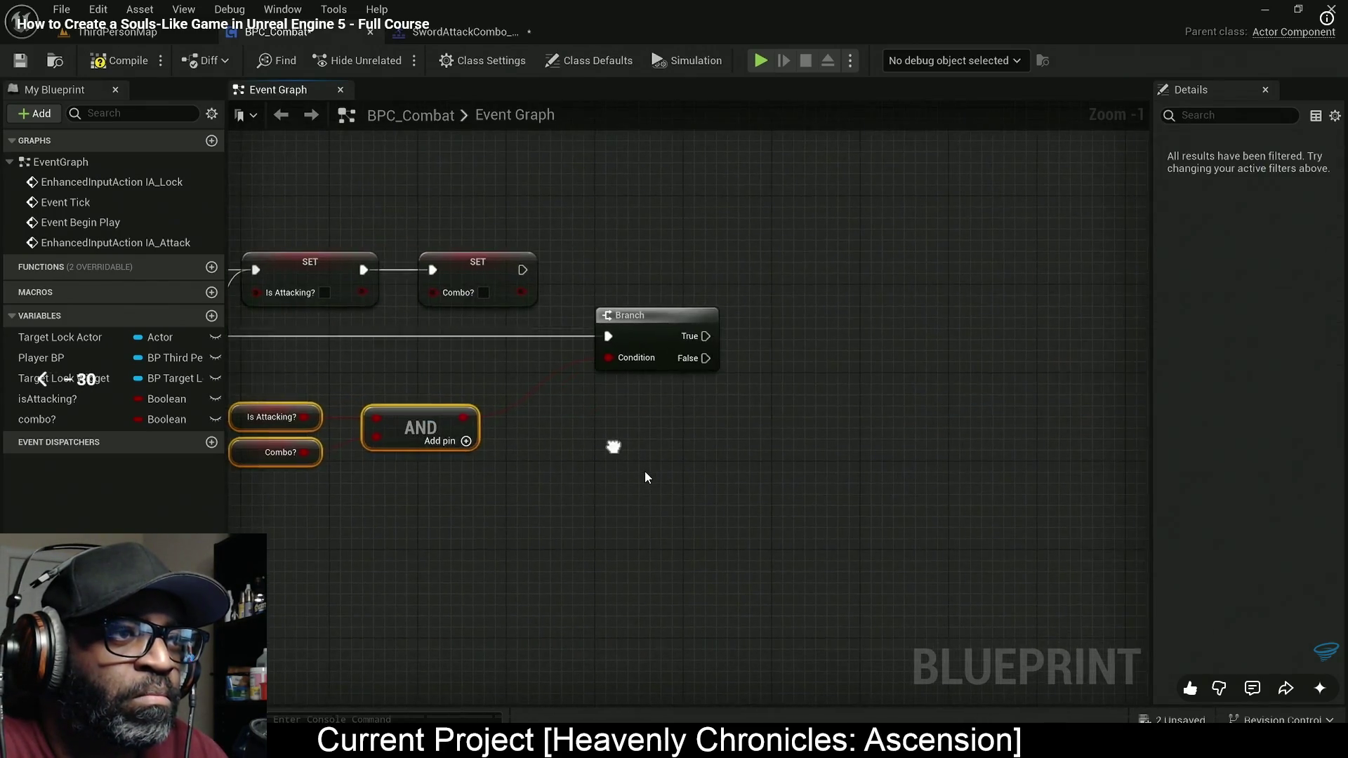
pyautogui.press('Left')
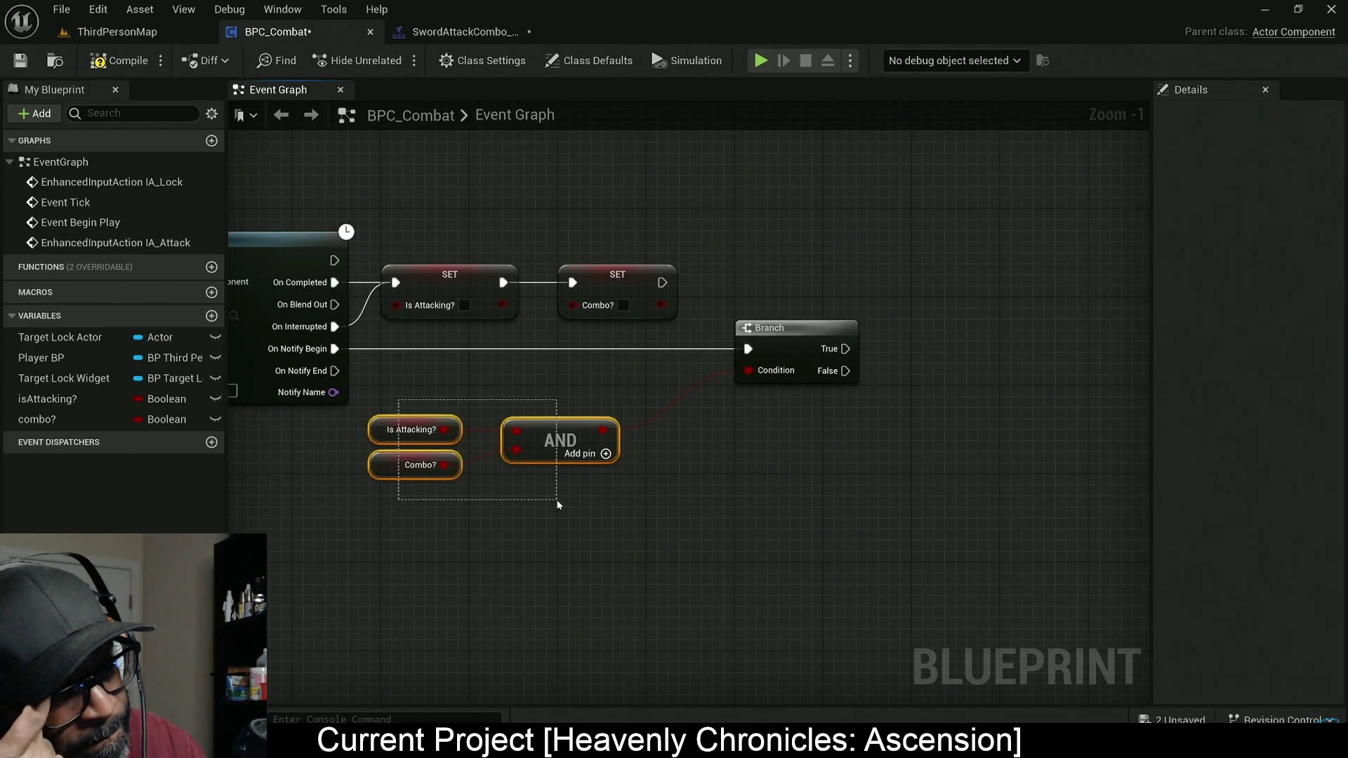
# Step: Play and scrub the tutorial toward its Branch False-path section
pyautogui.moveTo(558, 504); pyautogui.dragTo(558, 504)
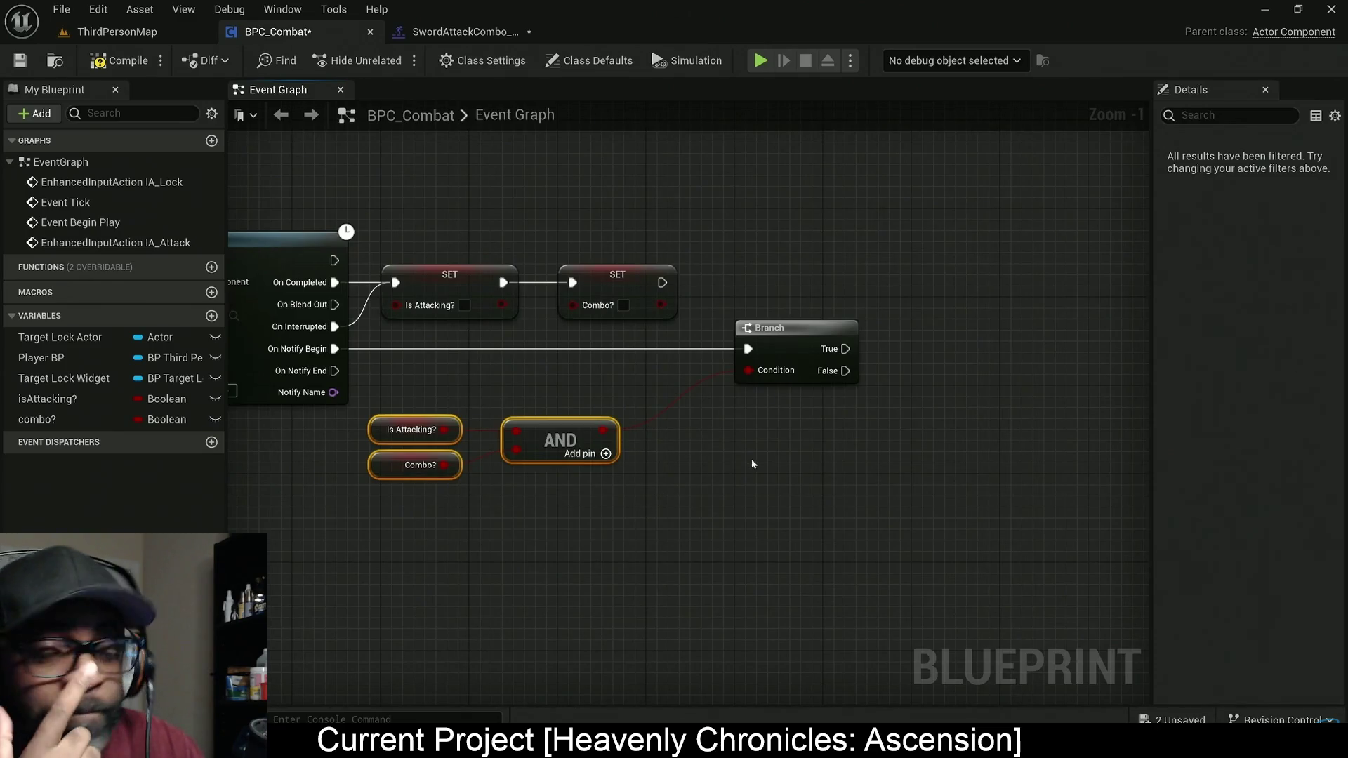
pyautogui.moveTo(751, 458); pyautogui.dragTo(613, 445)
pyautogui.click(765, 381)
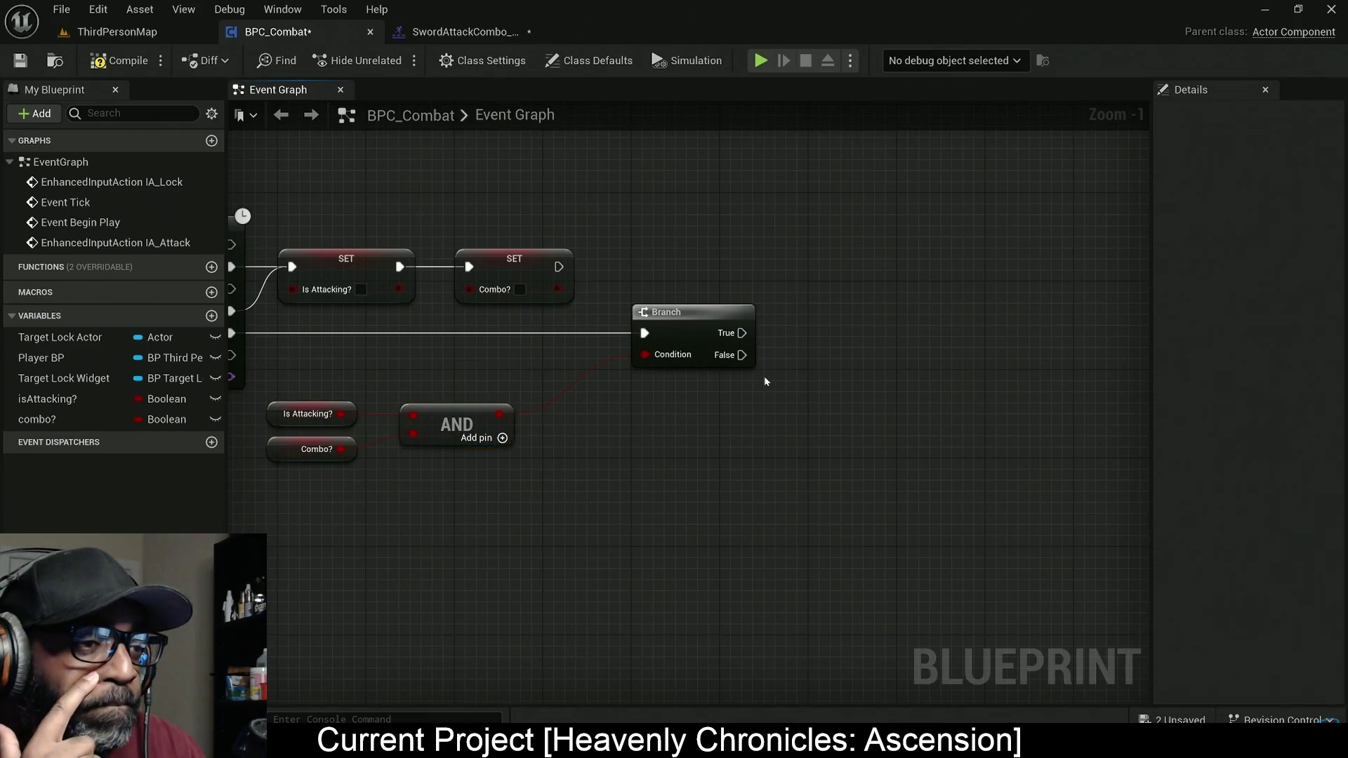
pyautogui.moveTo(279, 398); pyautogui.dragTo(517, 504)
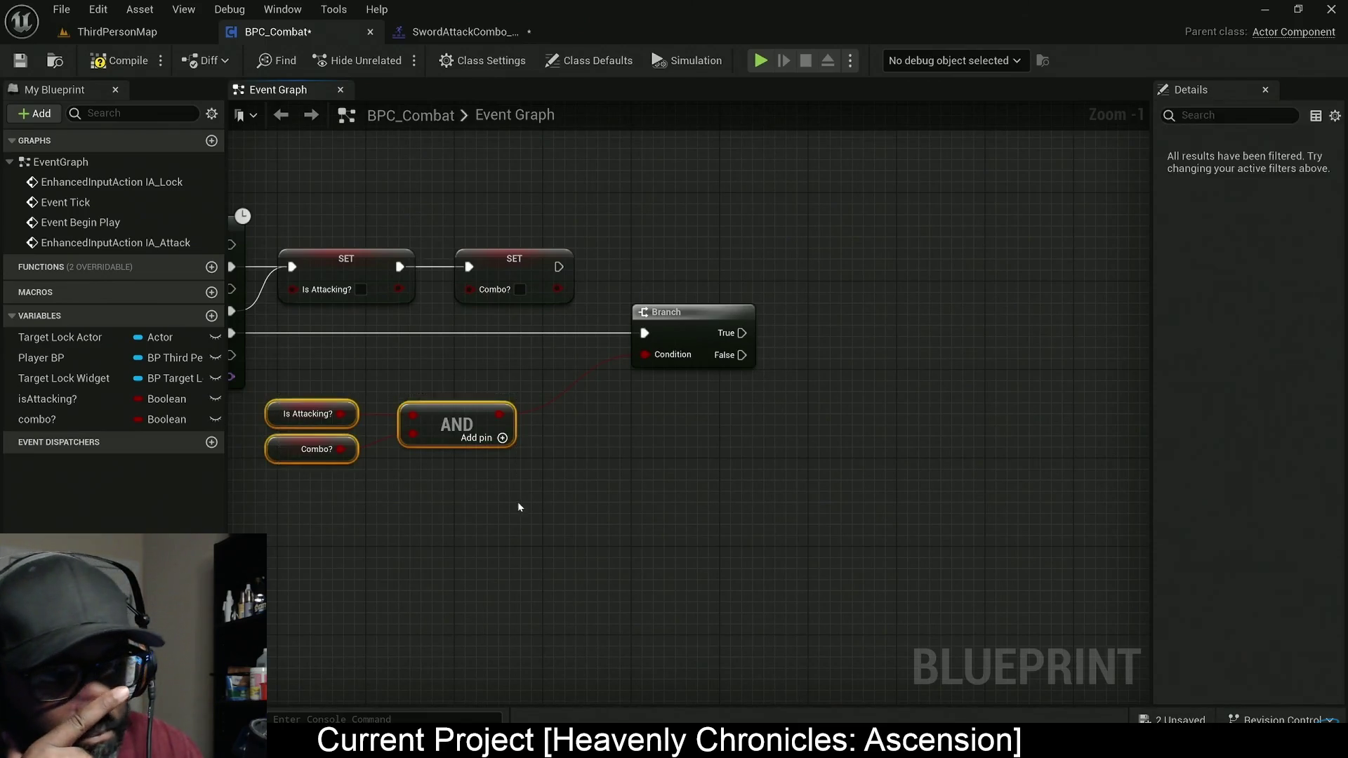
pyautogui.moveTo(766, 457); pyautogui.dragTo(483, 476)
pyautogui.moveTo(40, 357)
pyautogui.mouseDown()
pyautogui.moveTo(466, 460)
pyautogui.moveTo(424, 441)
pyautogui.mouseUp()
pyautogui.click(463, 462)
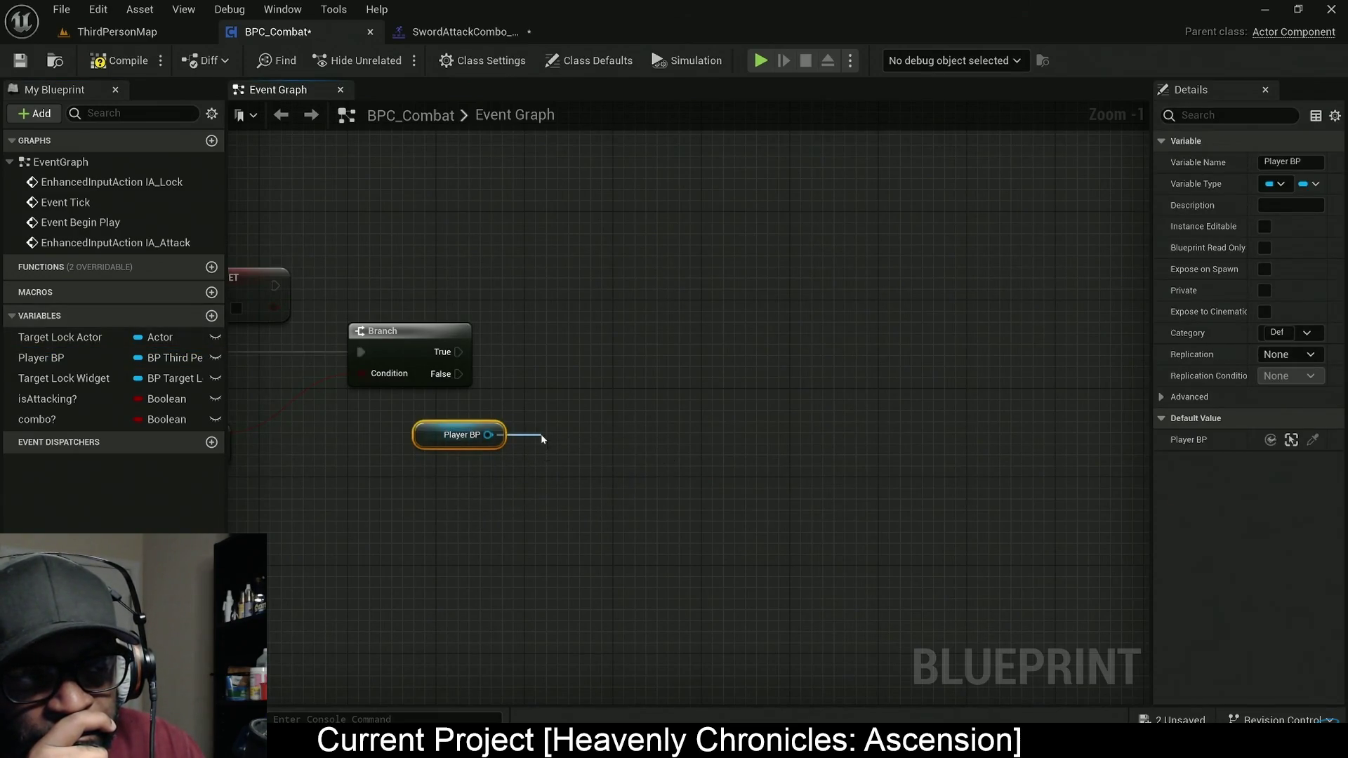
pyautogui.moveTo(542, 439); pyautogui.dragTo(542, 439)
pyautogui.write('get')
# Step: Skip ahead until the tutorial shows Montage Stop chained into Set Is Attacking? and Set Combo?
pyautogui.press('l')
pyautogui.press('l')
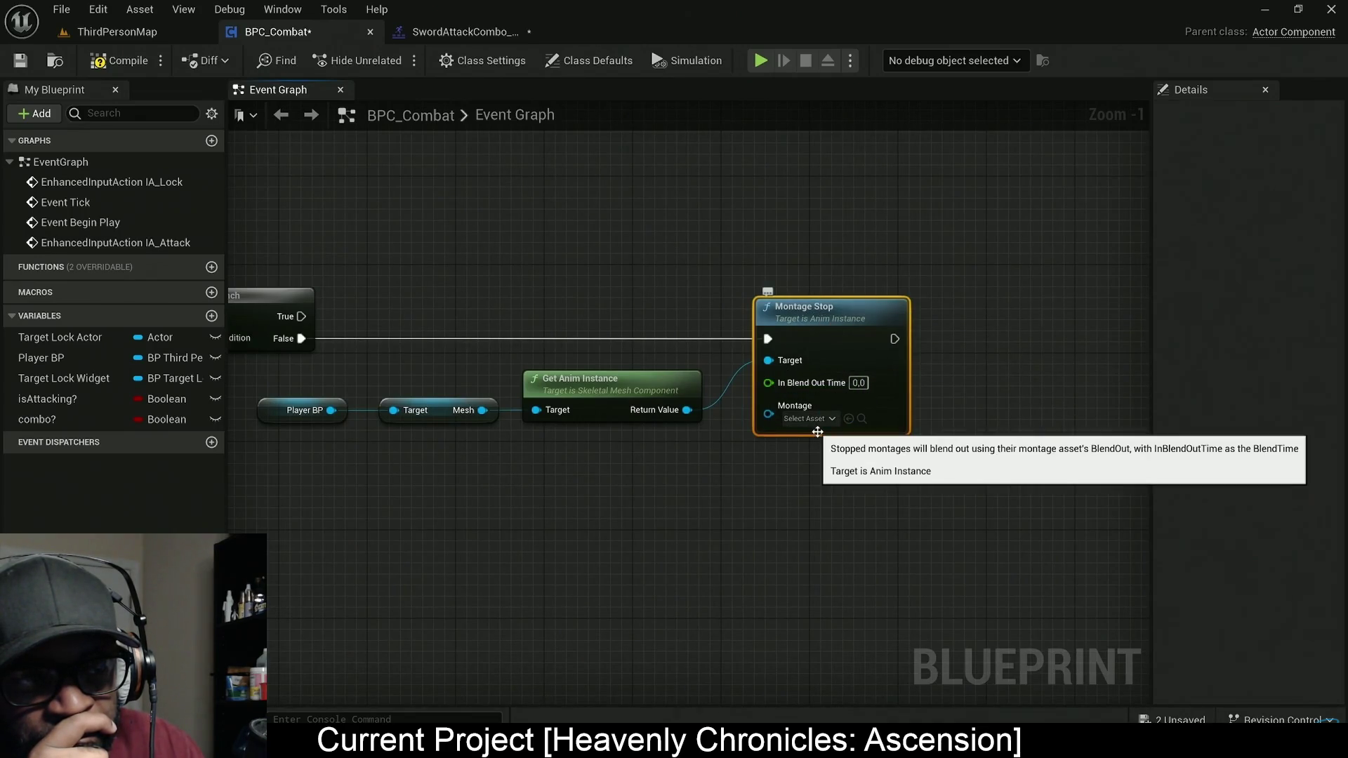
pyautogui.write('0,2')
pyautogui.click(852, 474)
pyautogui.click(807, 420)
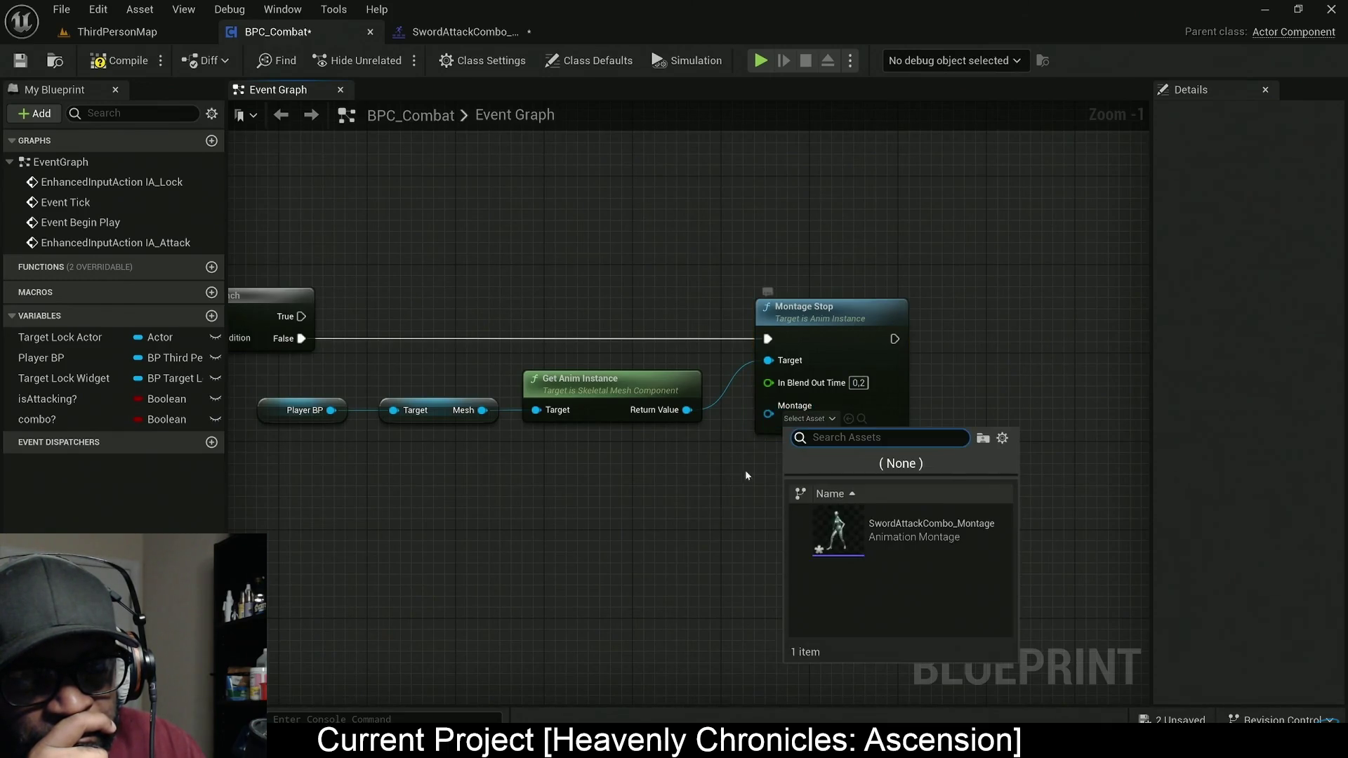
pyautogui.click(835, 544)
pyautogui.moveTo(893, 452); pyautogui.dragTo(650, 451)
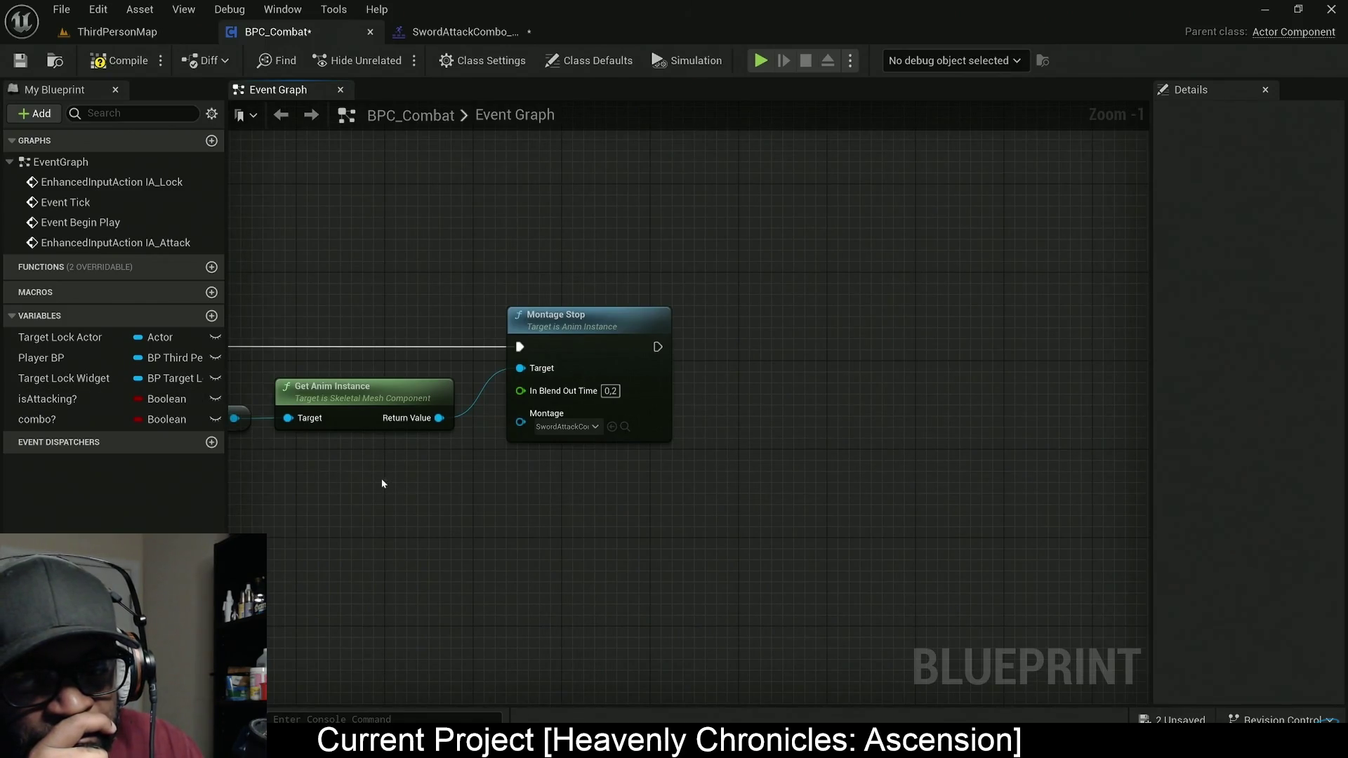
pyautogui.moveTo(383, 483); pyautogui.dragTo(417, 483)
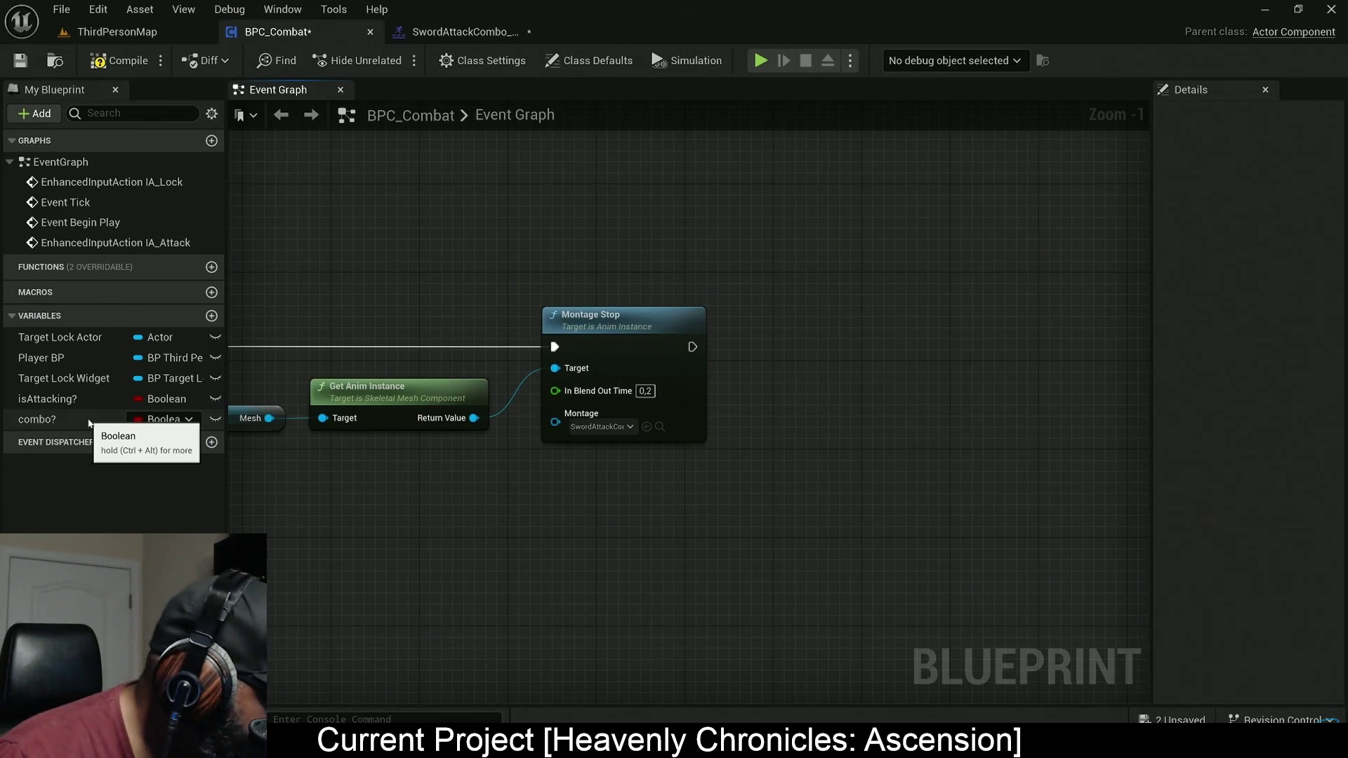
pyautogui.moveTo(675, 461)
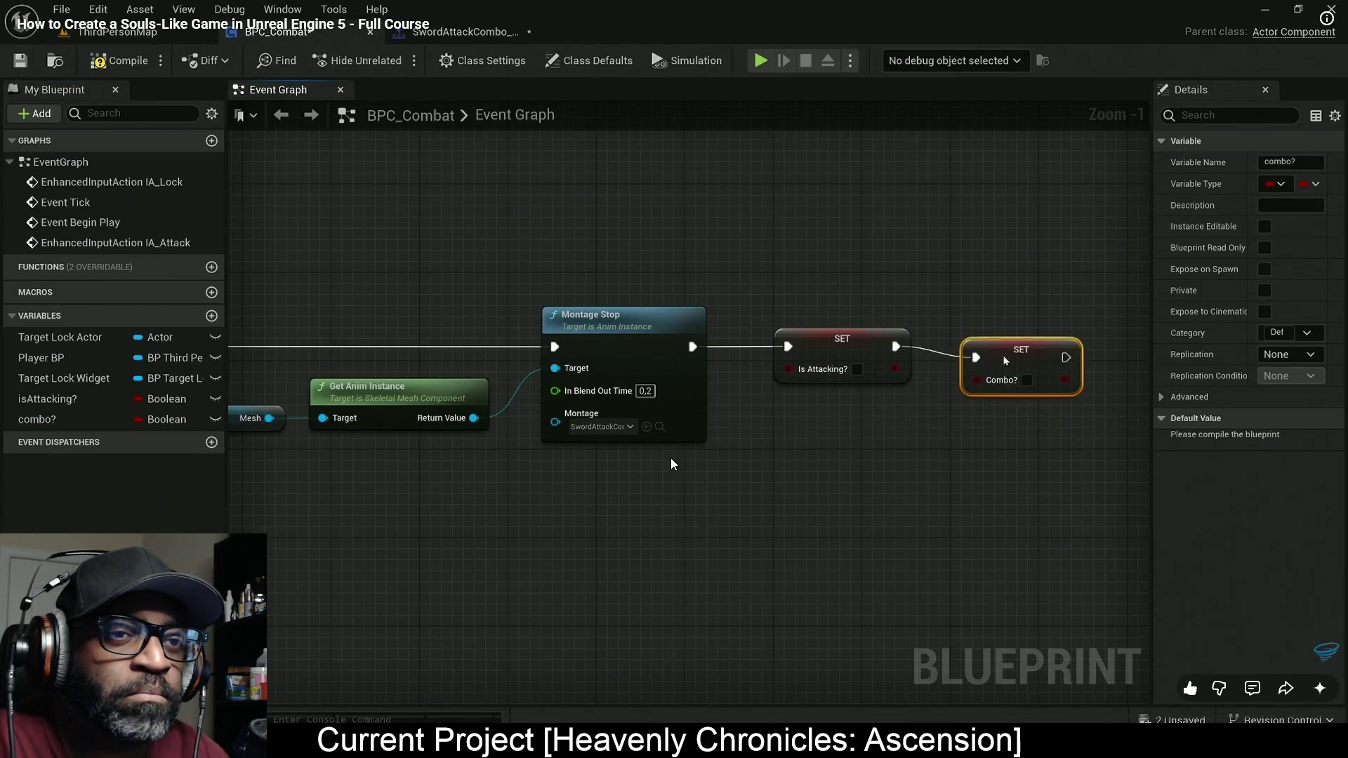
# Step: Pause the tutorial, review the Montage Stop, Set Is Combo?, Branch and AND nodes, then return to the video
pyautogui.click(751, 376)
pyautogui.hotkey('alt', 'Tab')
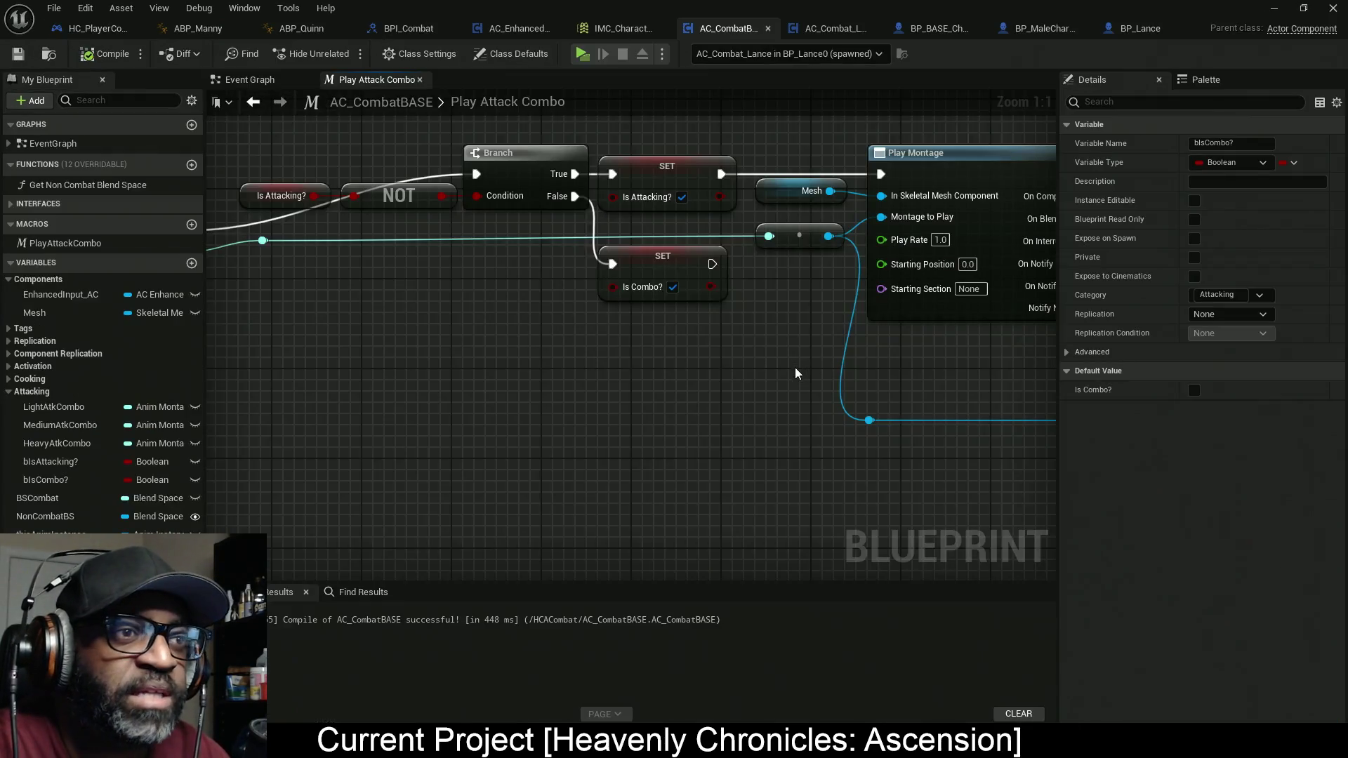
pyautogui.moveTo(794, 368); pyautogui.dragTo(281, 373)
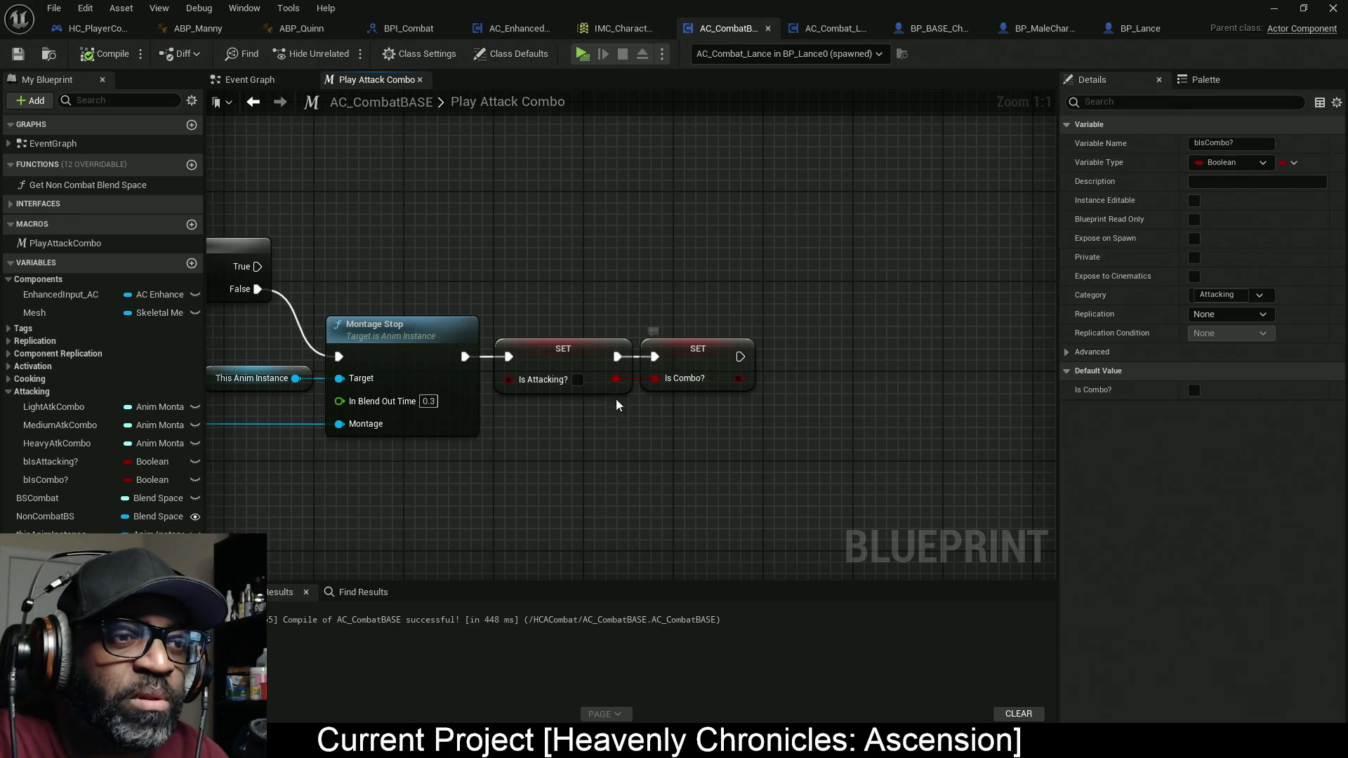
pyautogui.moveTo(433, 235)
pyautogui.mouseDown()
pyautogui.moveTo(783, 242)
pyautogui.moveTo(736, 267)
pyautogui.moveTo(651, 277)
pyautogui.mouseUp()
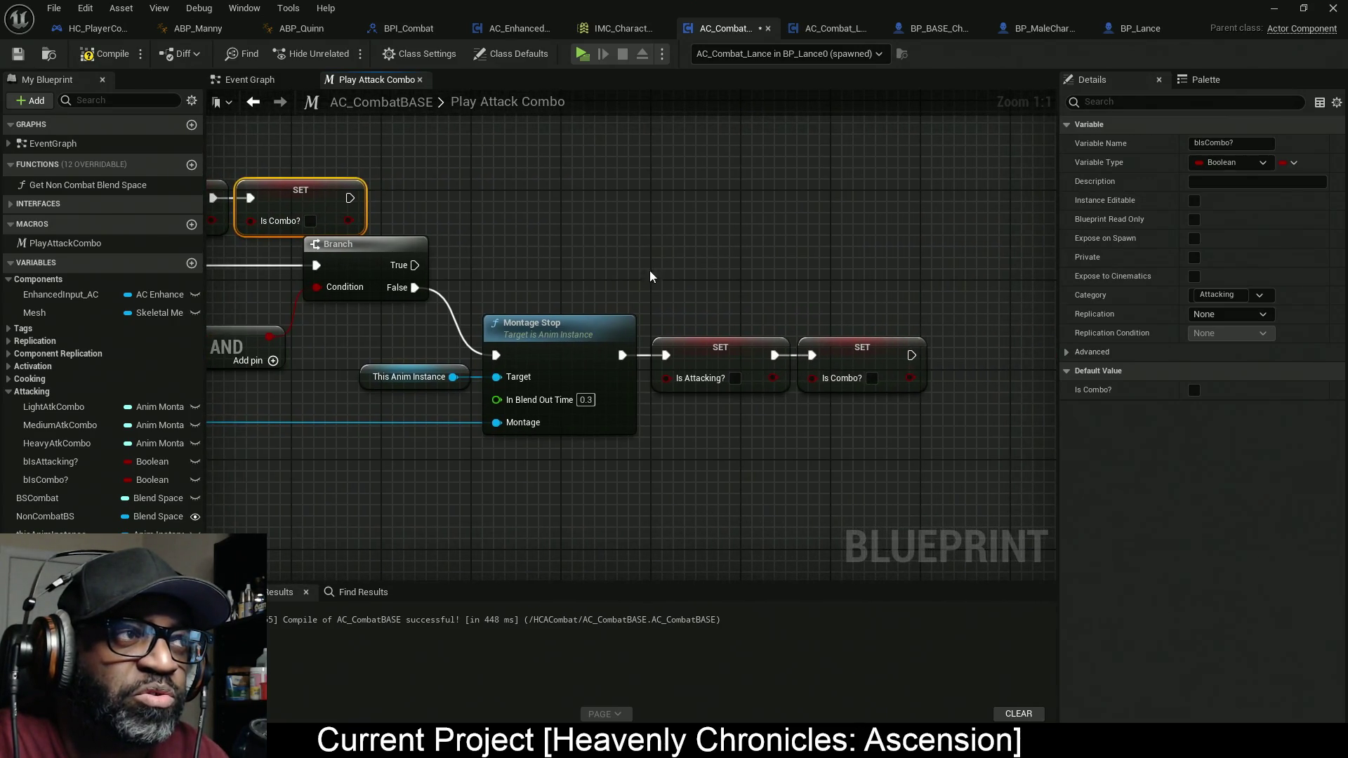
pyautogui.hotkey('alt', 'Tab')
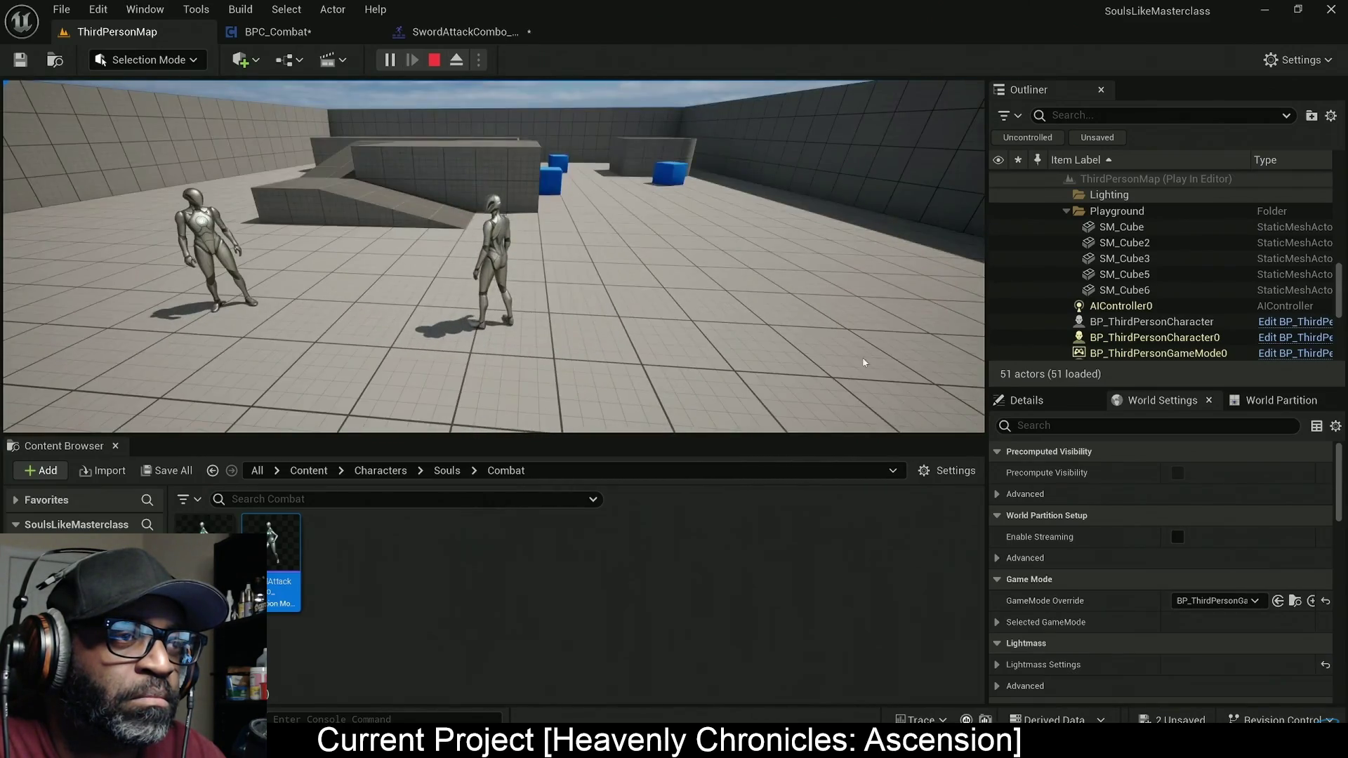
# Step: Advance the tutorial past the SET combo? on the Branch True pin to its ThirdPersonMap playtest
pyautogui.press('Escape')
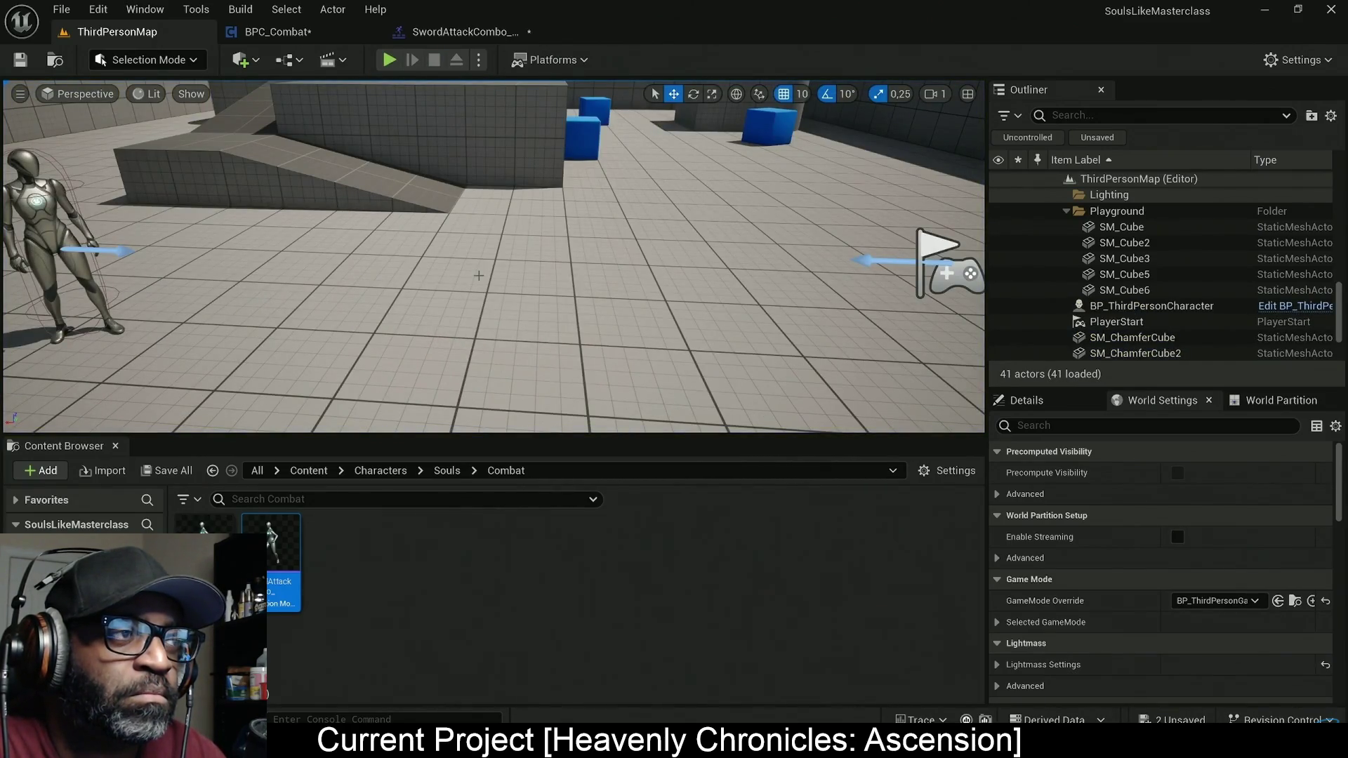
pyautogui.click(267, 33)
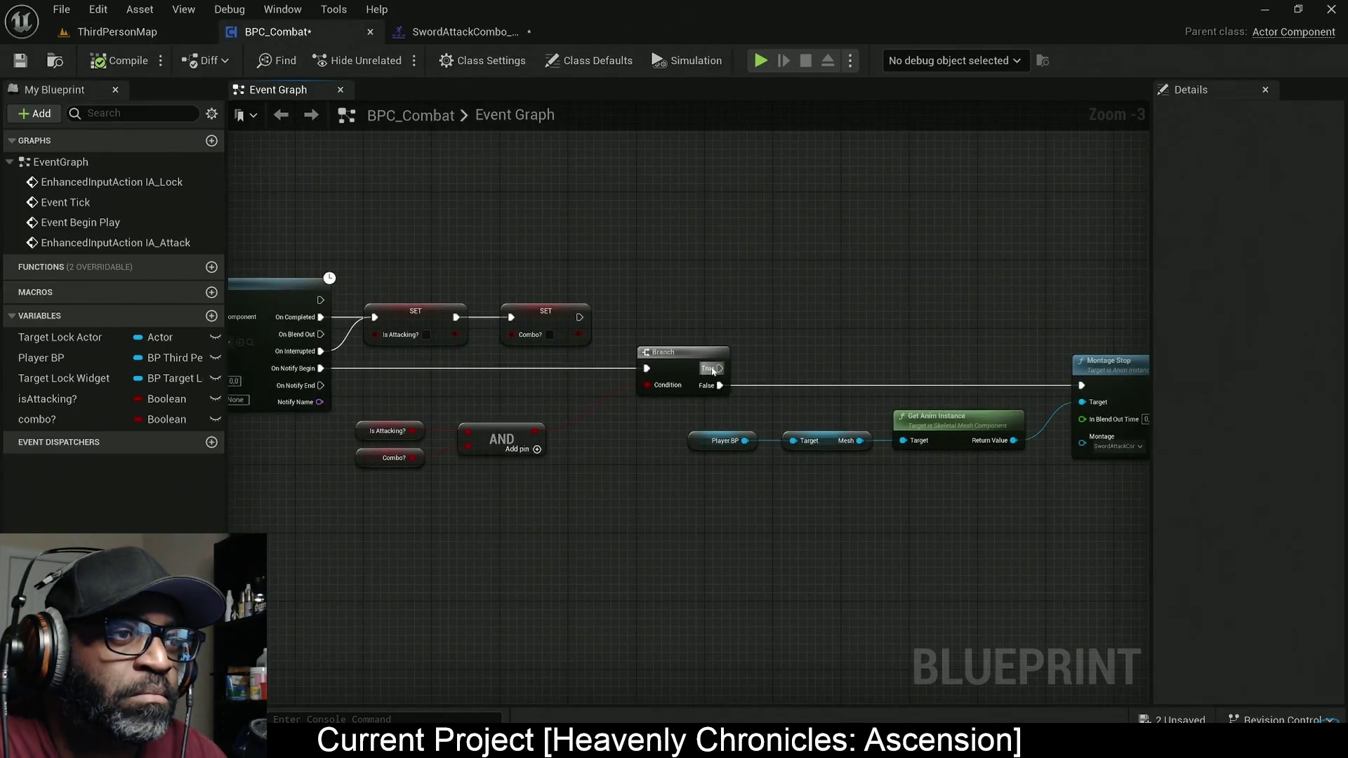
pyautogui.moveTo(82, 422); pyautogui.dragTo(777, 320)
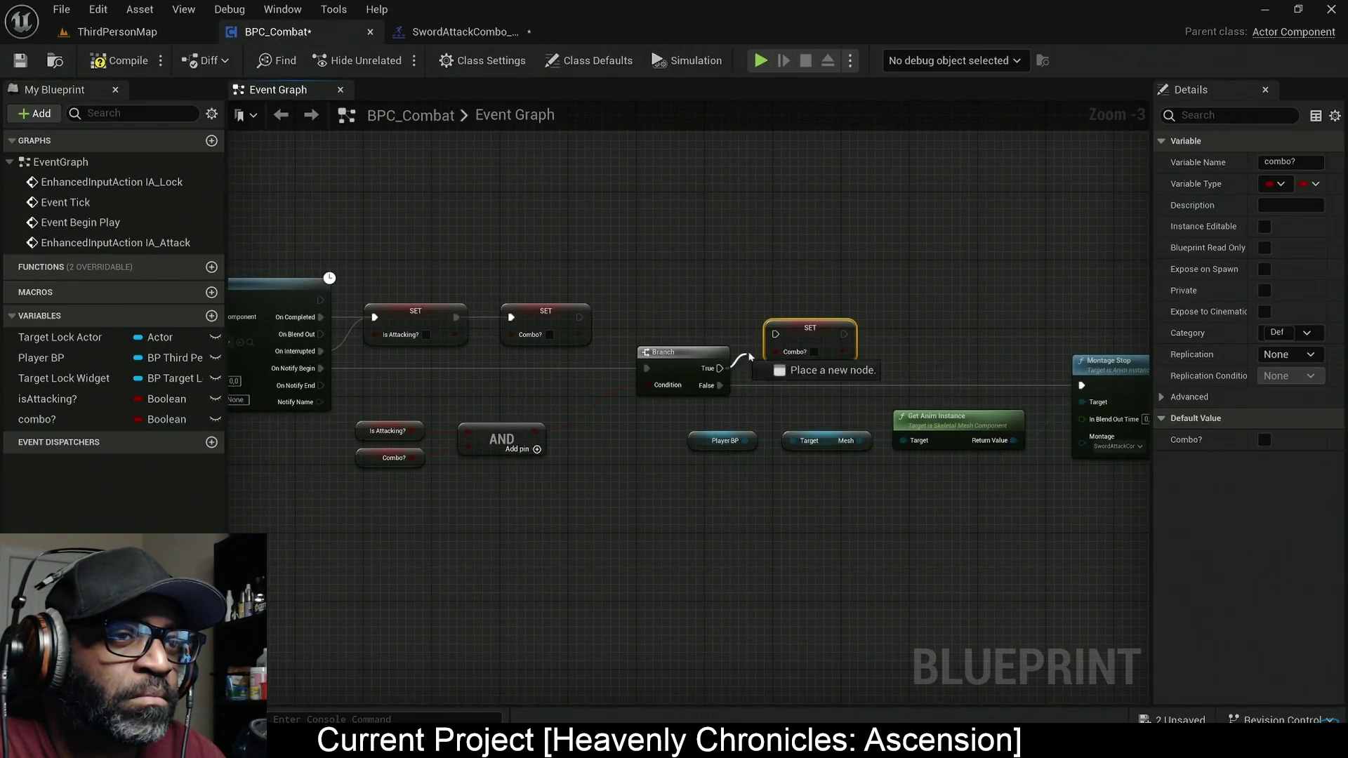
pyautogui.click(642, 280)
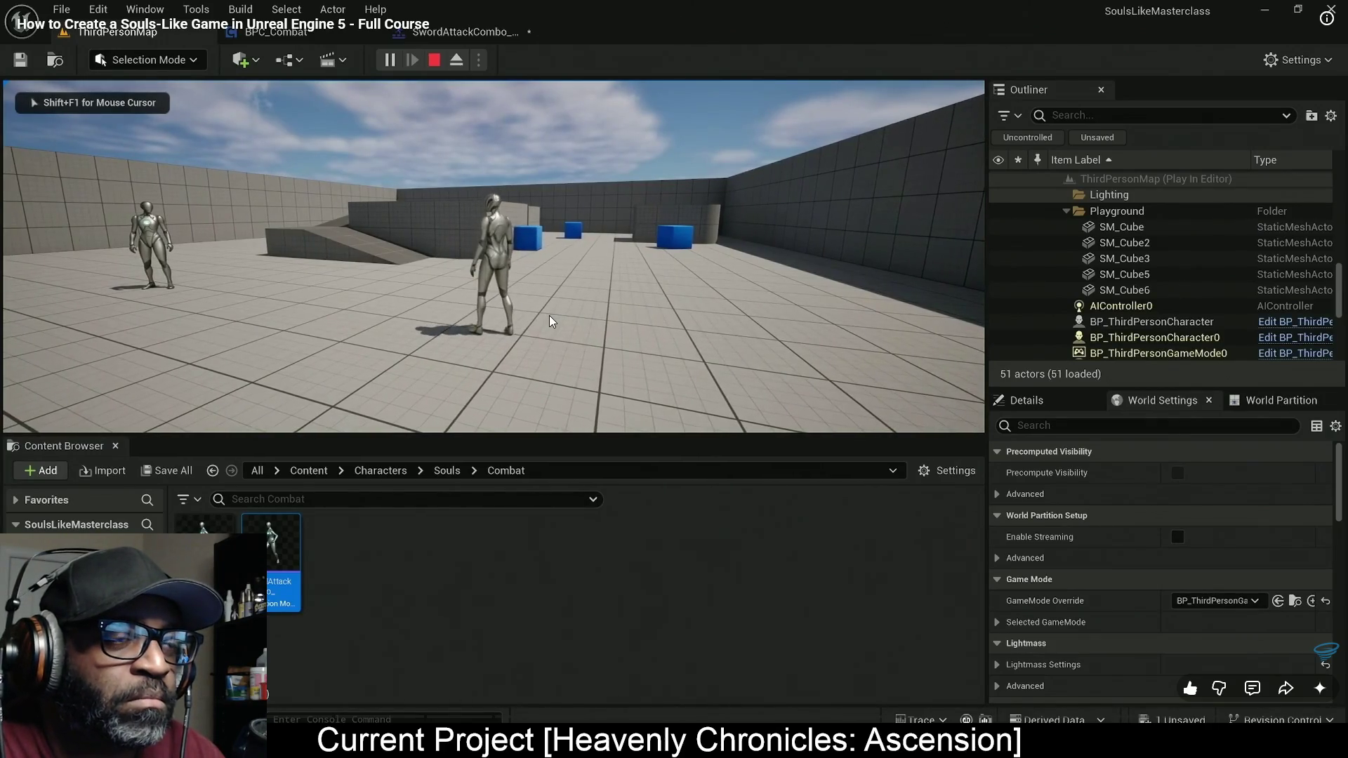
# Step: Resume the tutorial's chained-attack playtest, pause it, and switch back to AC_CombatBASE
pyautogui.click(549, 316)
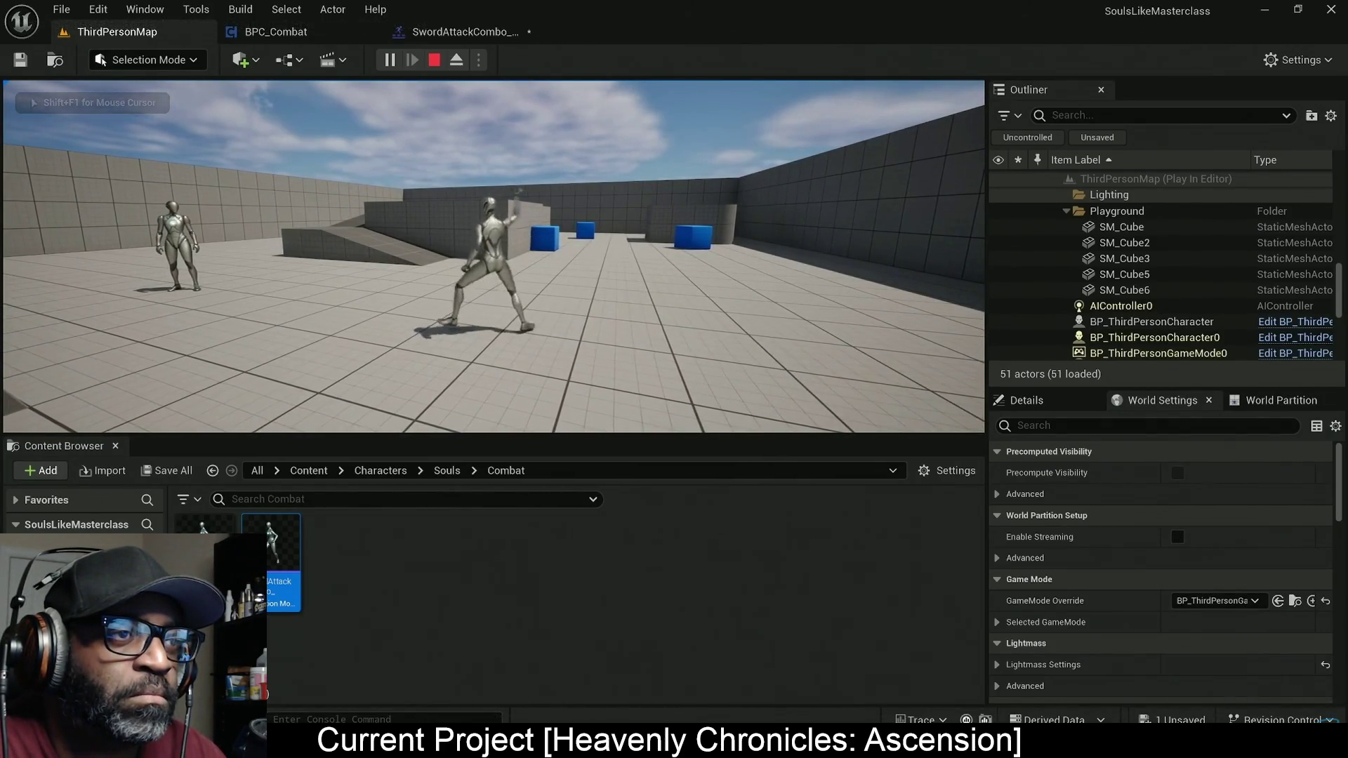
pyautogui.click(550, 316)
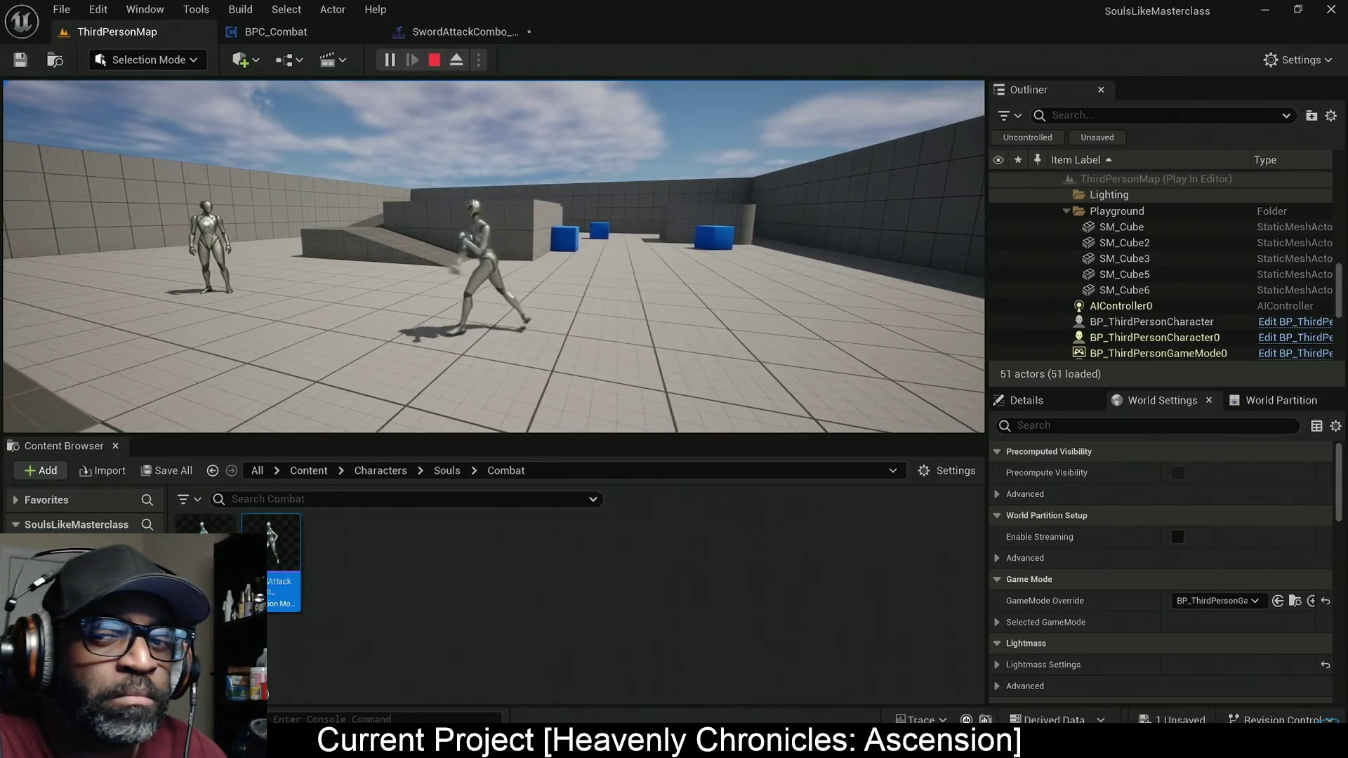
pyautogui.click(550, 316)
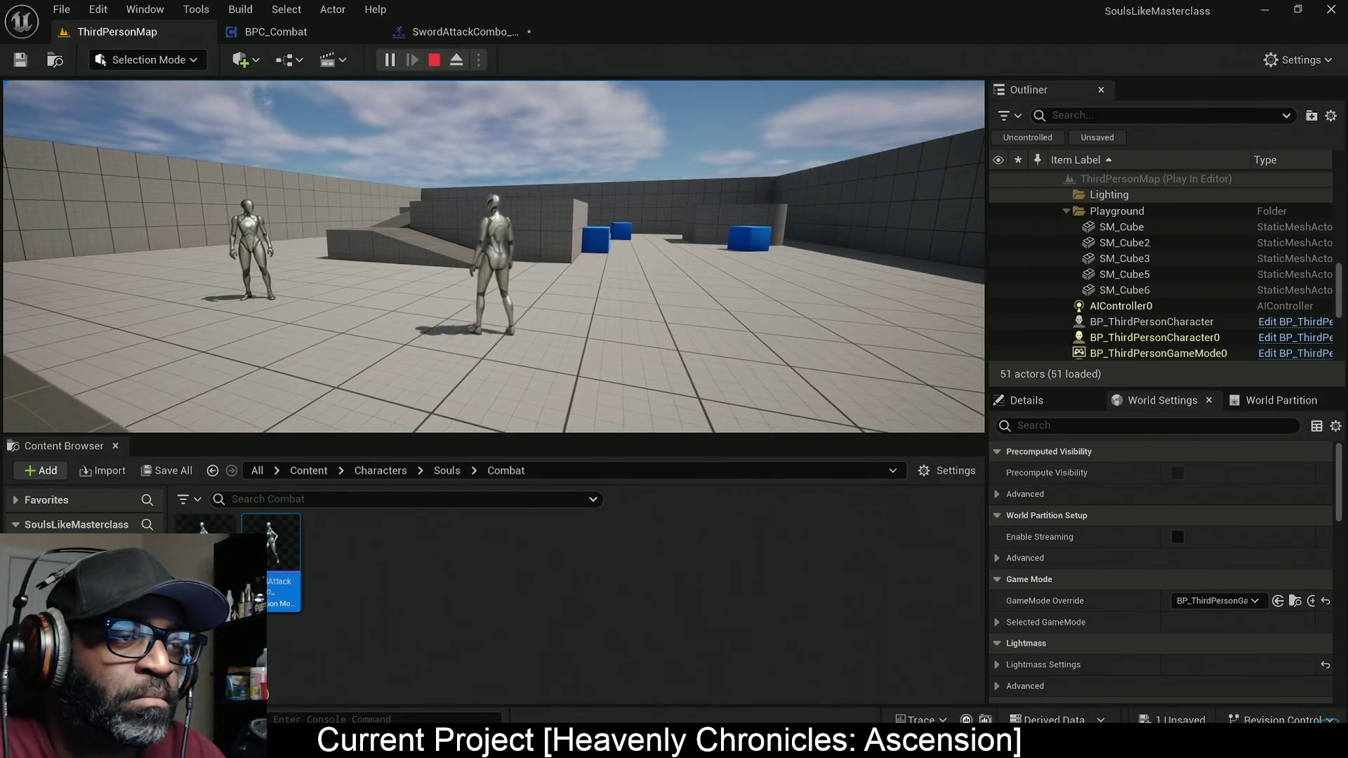
pyautogui.click(575, 308)
pyautogui.hotkey('alt', 'Tab')
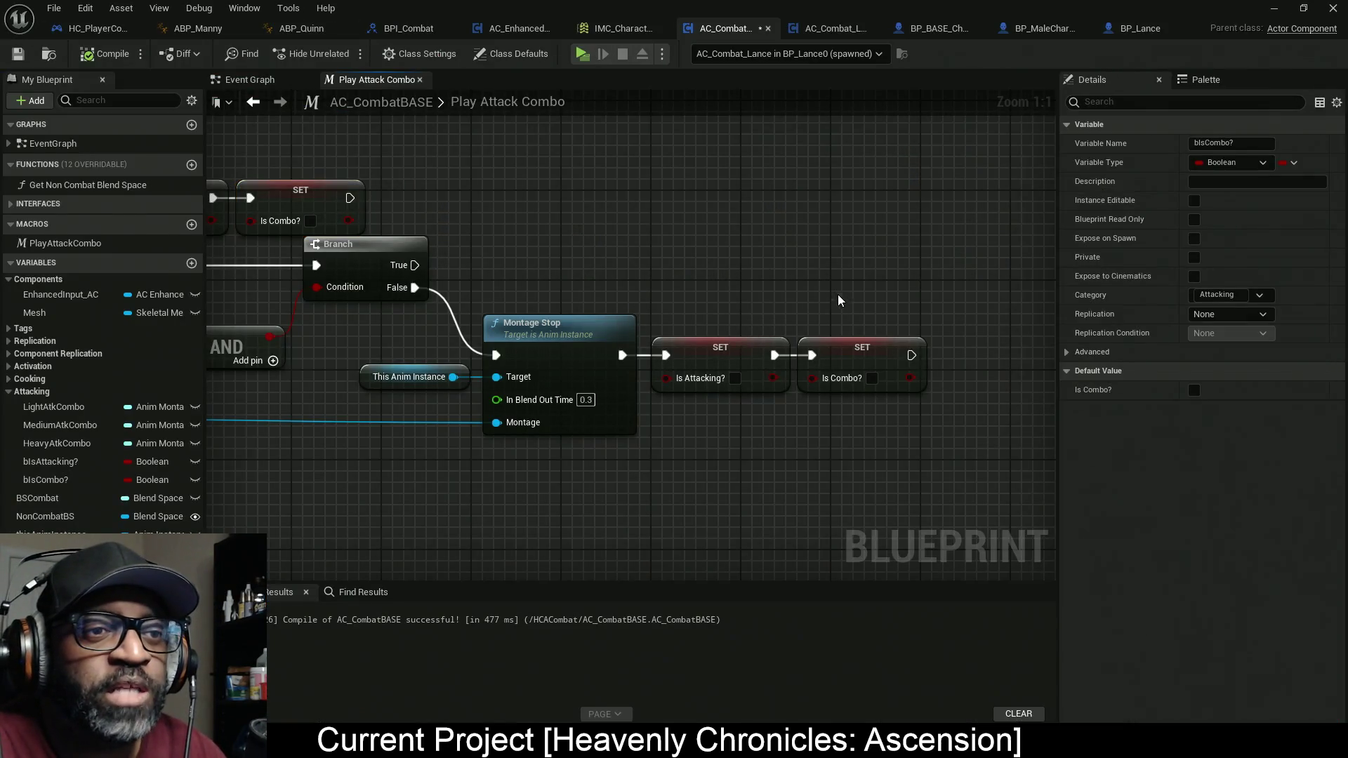
# Step: Reposition the Is Combo? setter node, then chain five attacks in the standalone game
pyautogui.moveTo(840, 300); pyautogui.dragTo(884, 451)
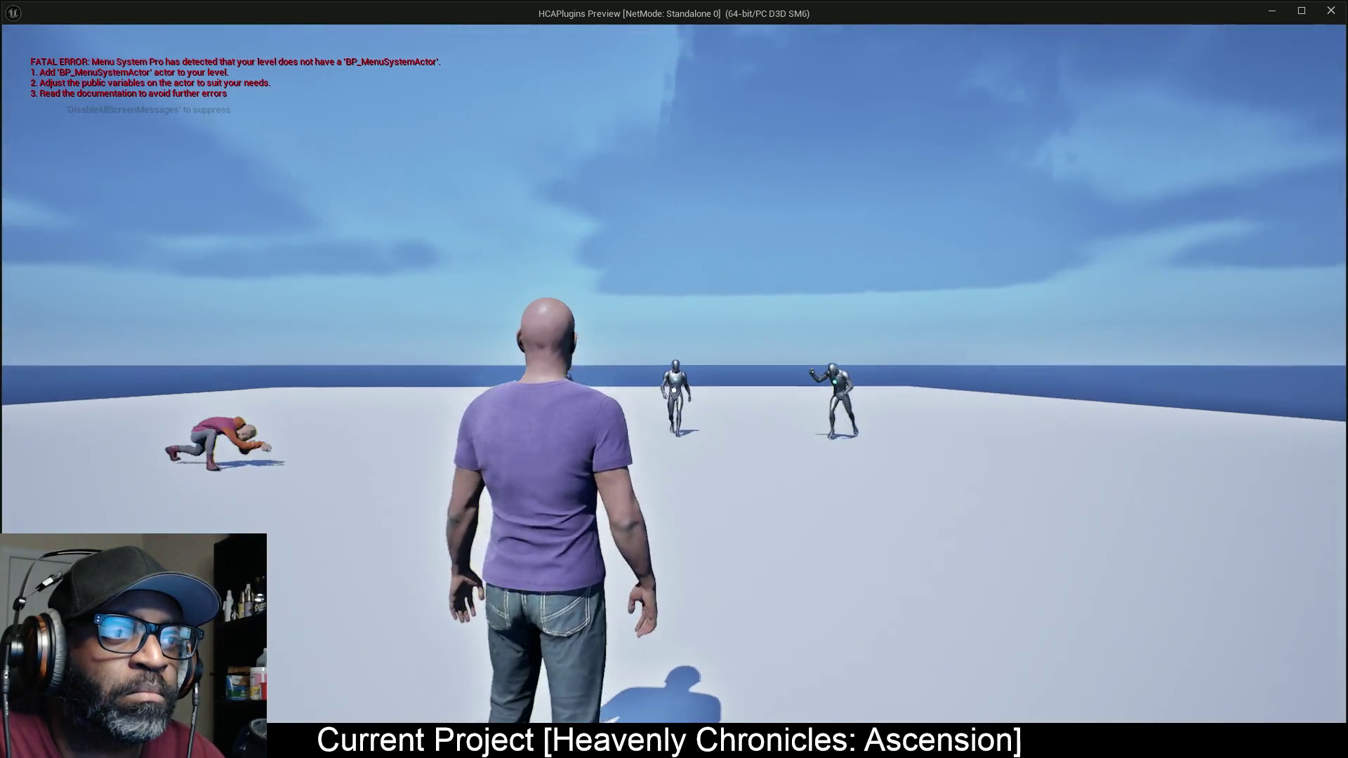
pyautogui.click(674, 390)
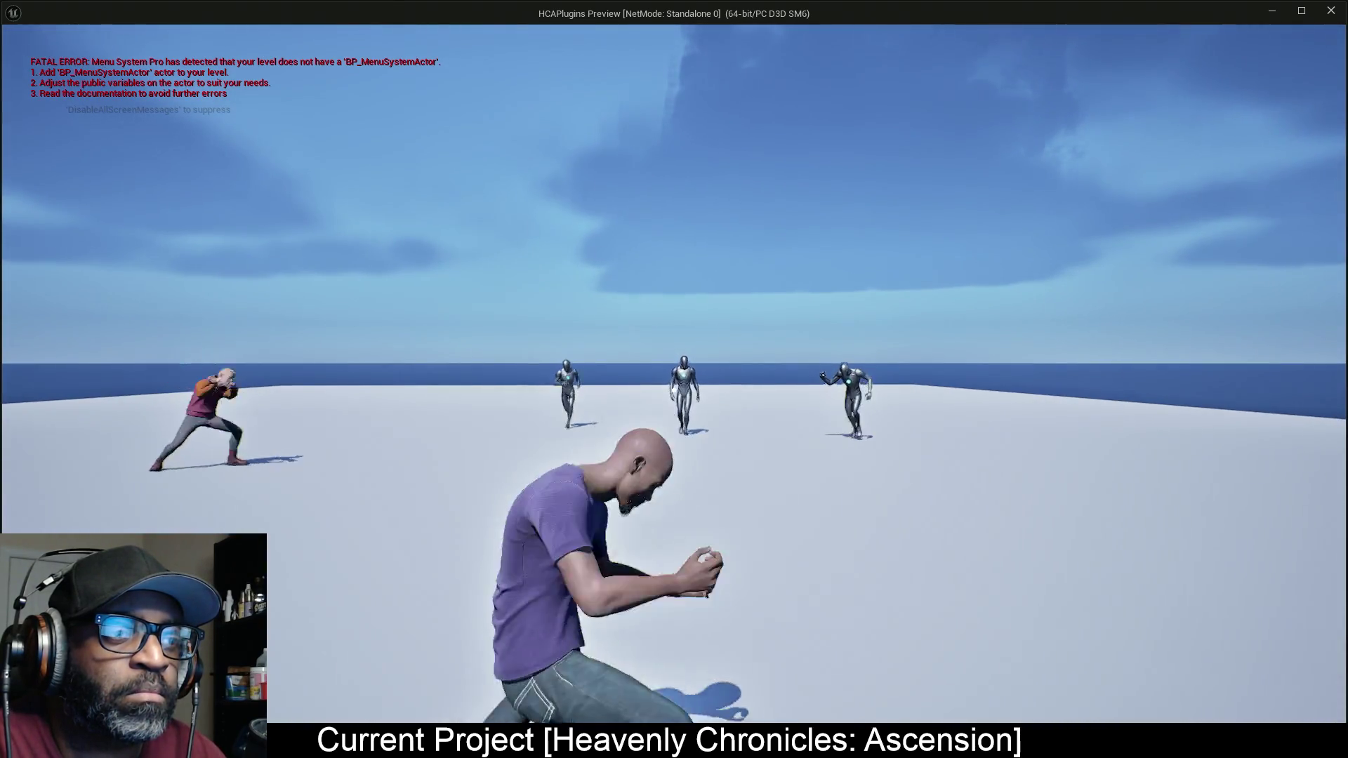
pyautogui.click(673, 390)
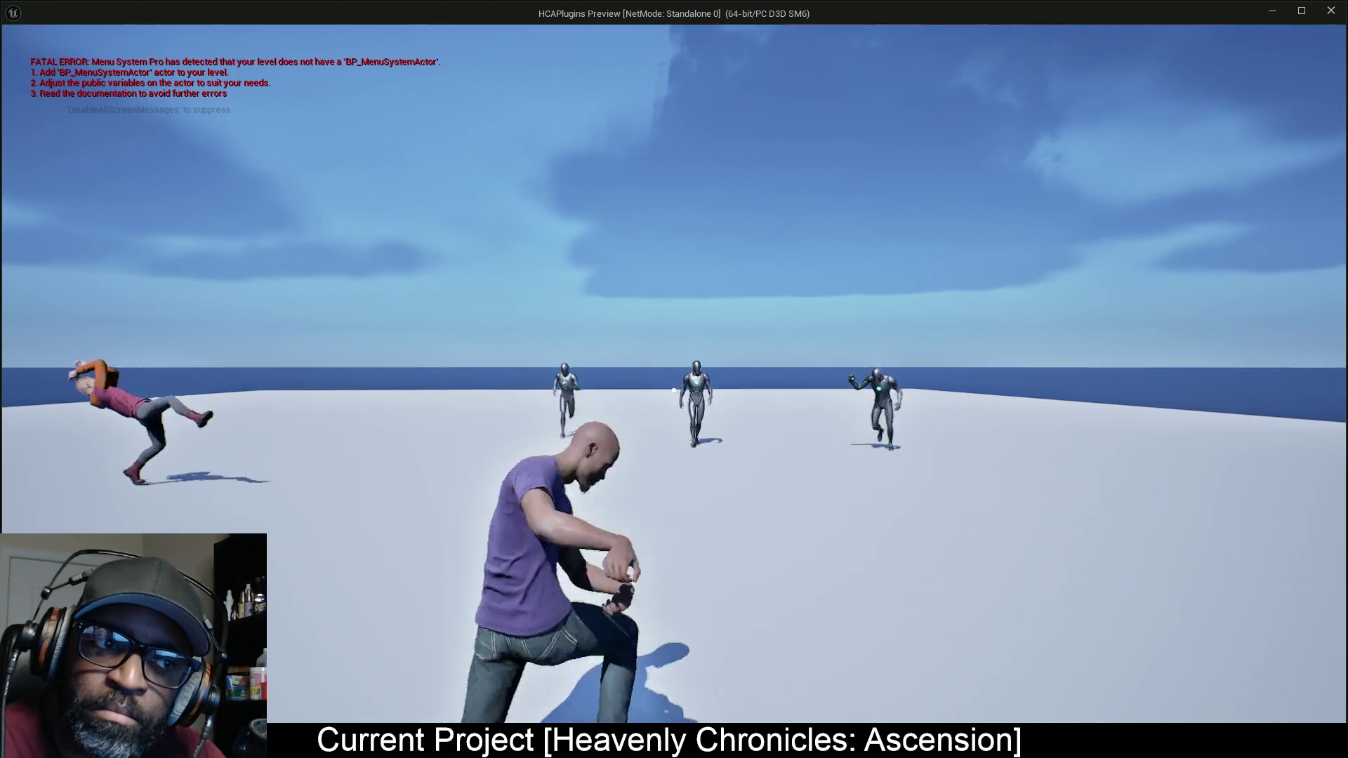
pyautogui.click(673, 390)
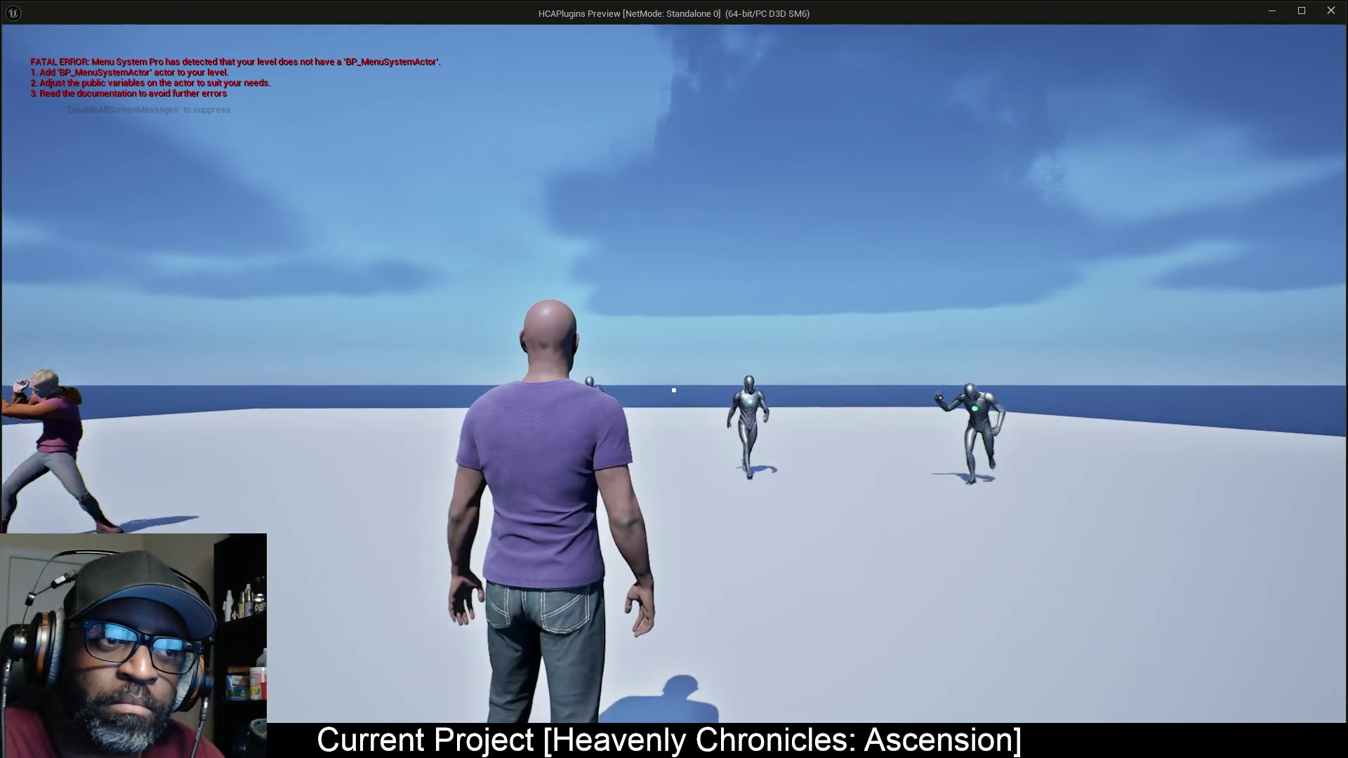
pyautogui.click(673, 390)
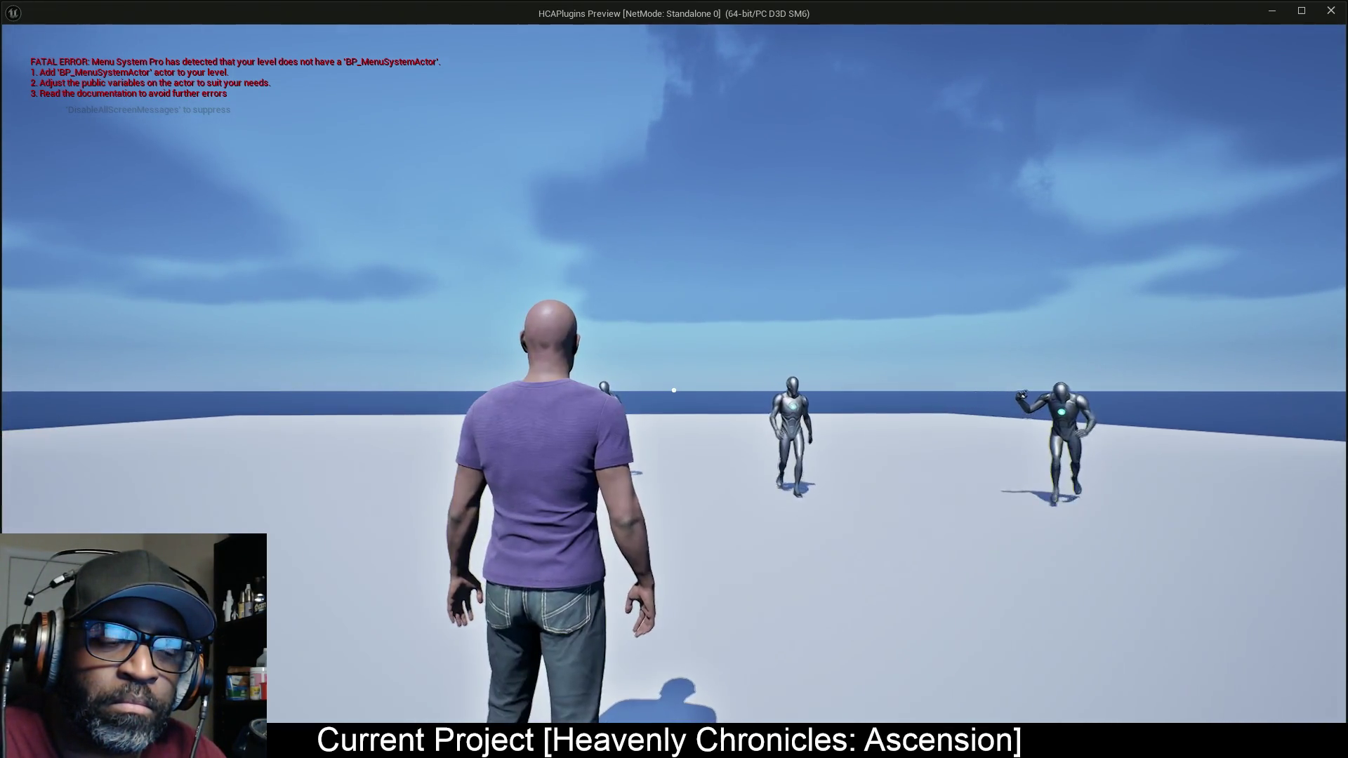
pyautogui.click(673, 390)
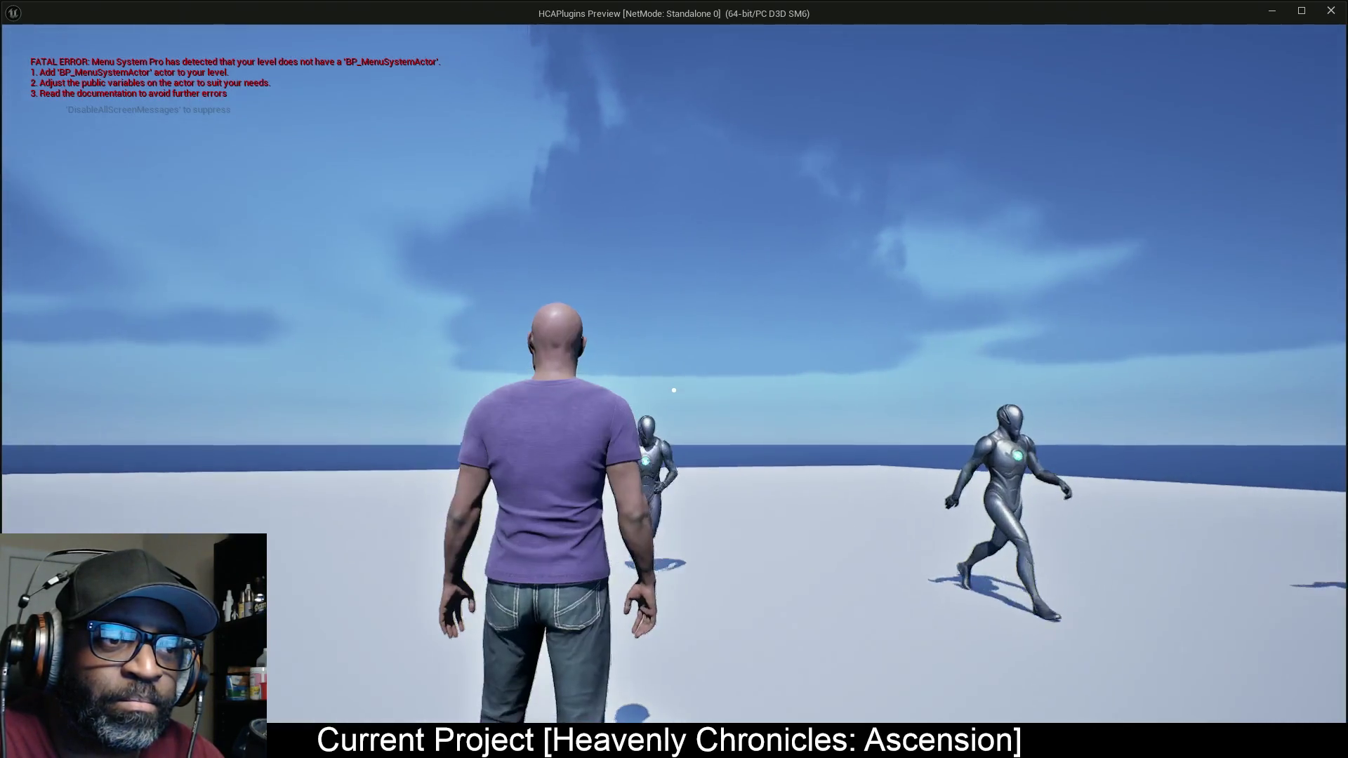
# Step: Aim at the mannequin enemies and chain two more attack combos
pyautogui.rightClick(673, 390)
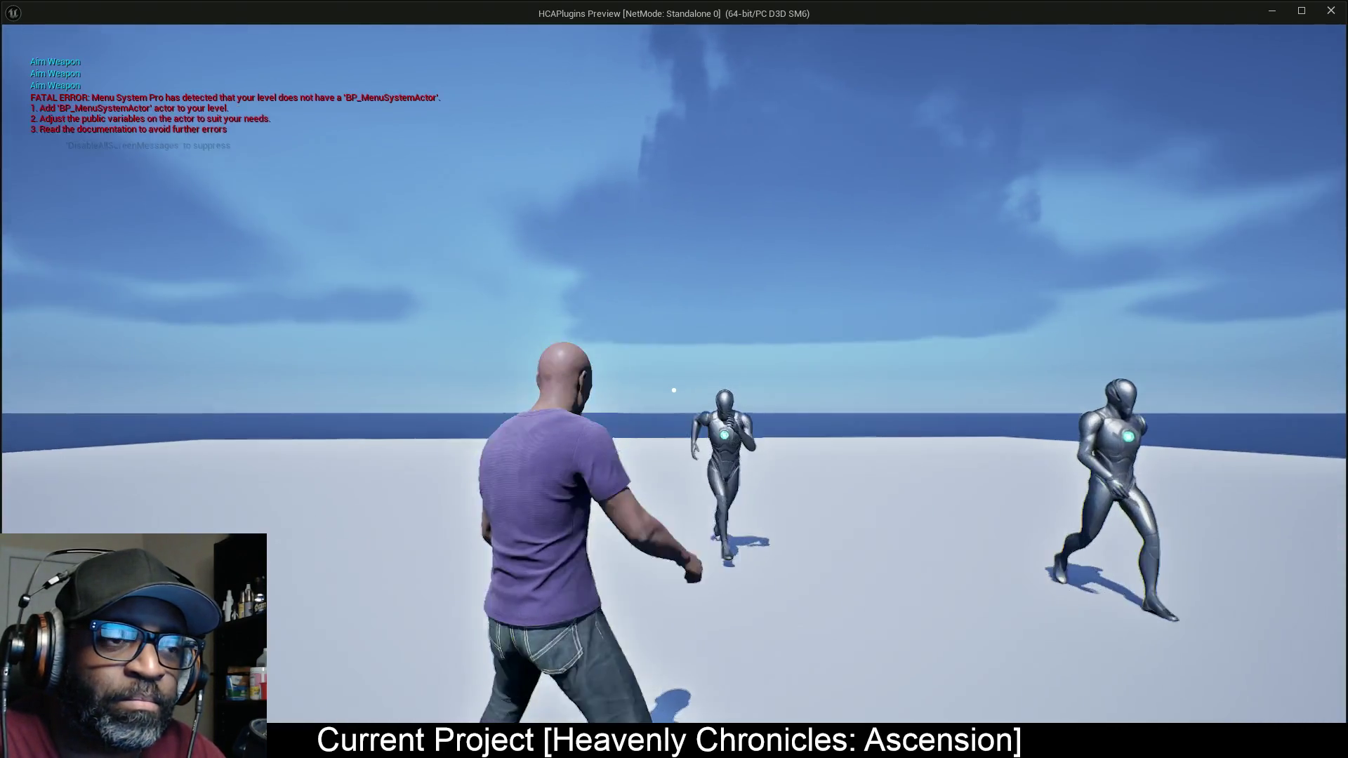
pyautogui.click(673, 389)
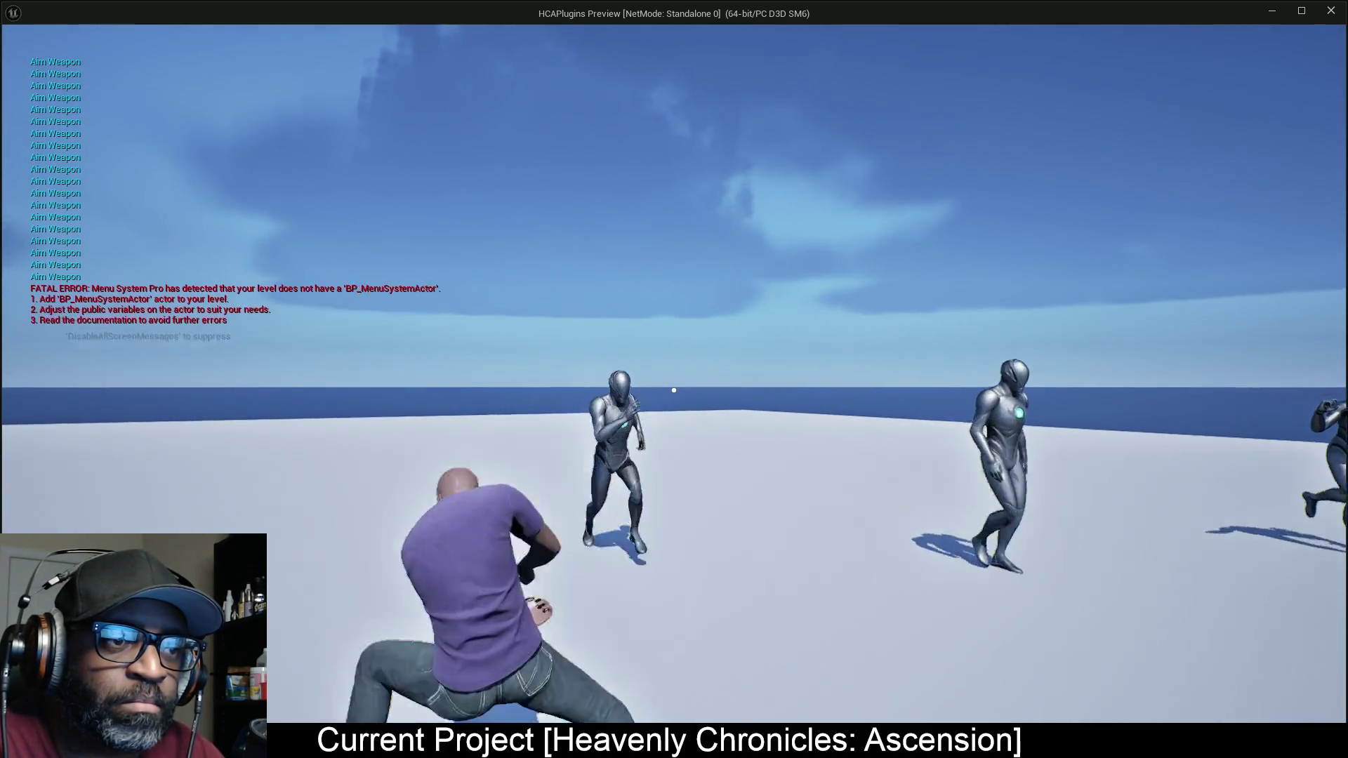
pyautogui.click(673, 390)
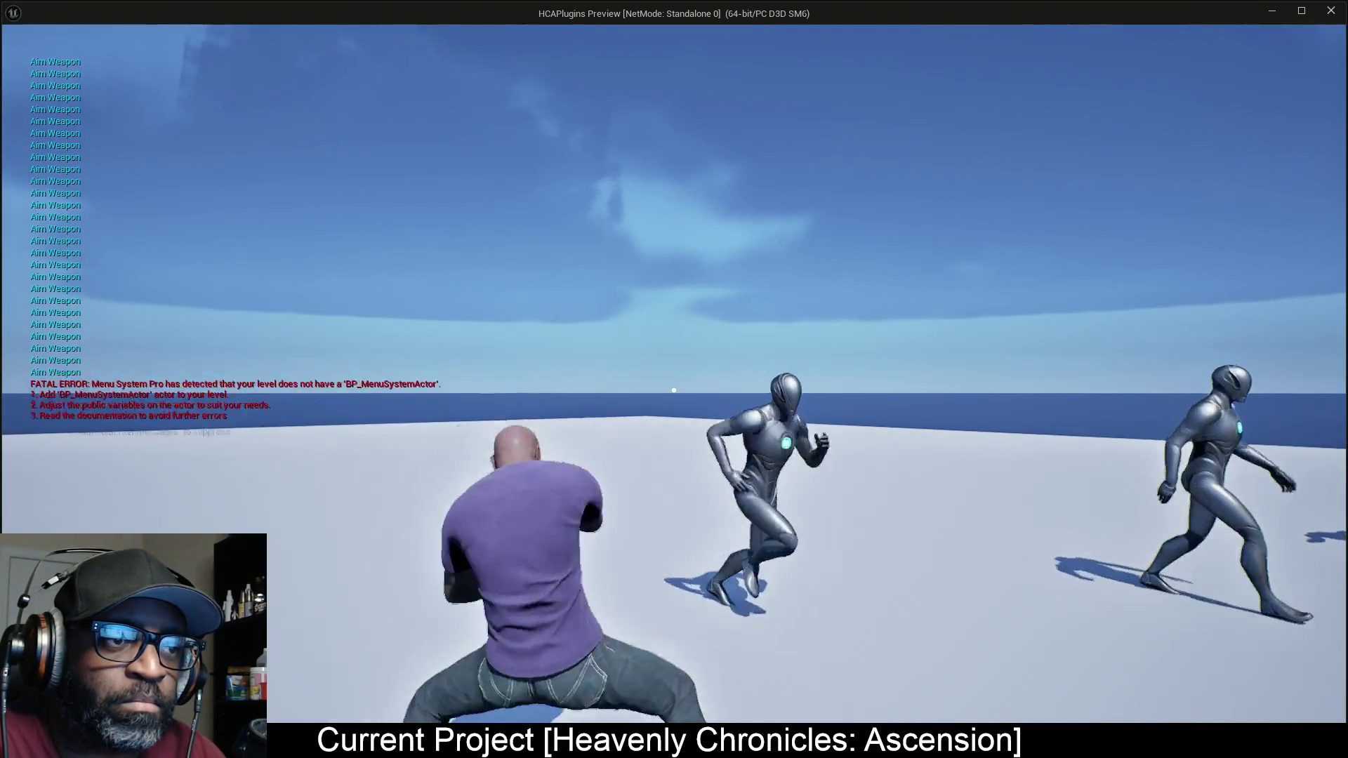
pyautogui.click(674, 390)
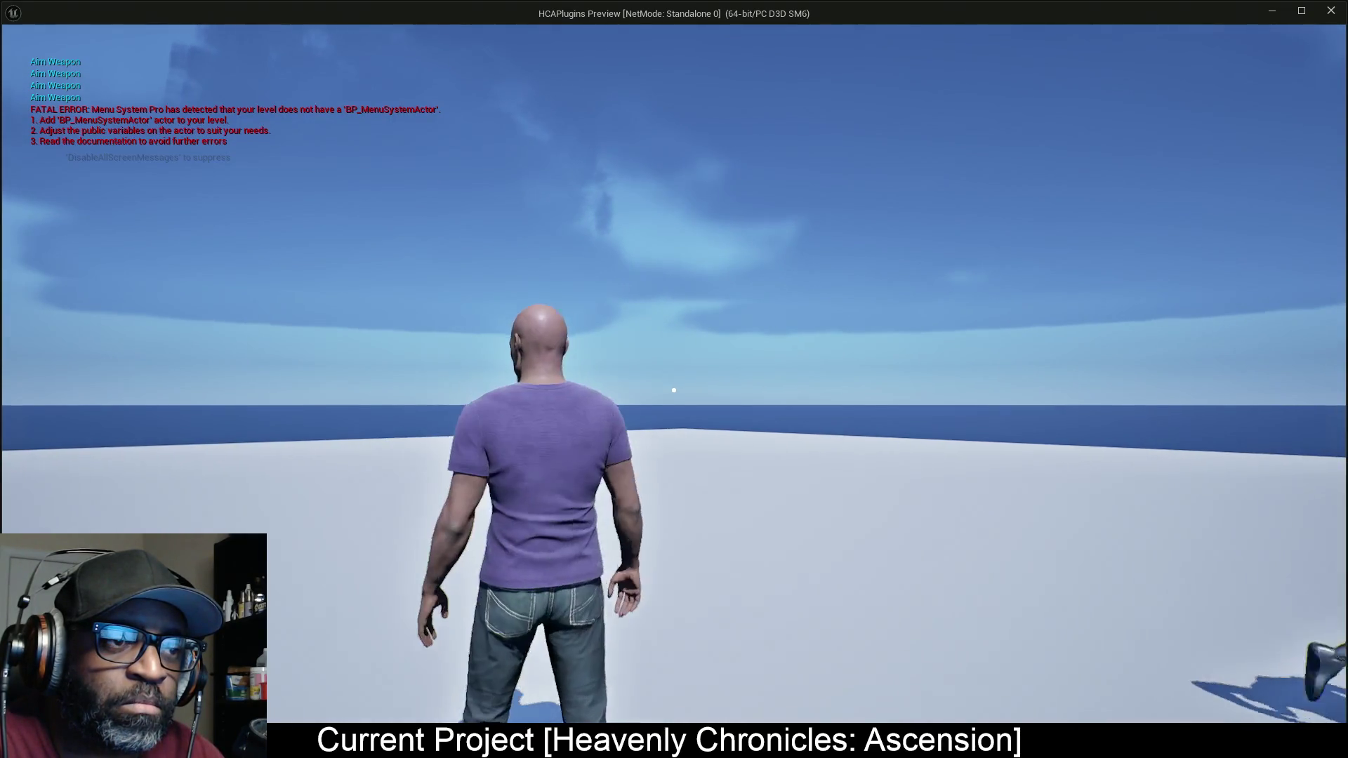
pyautogui.click(673, 390)
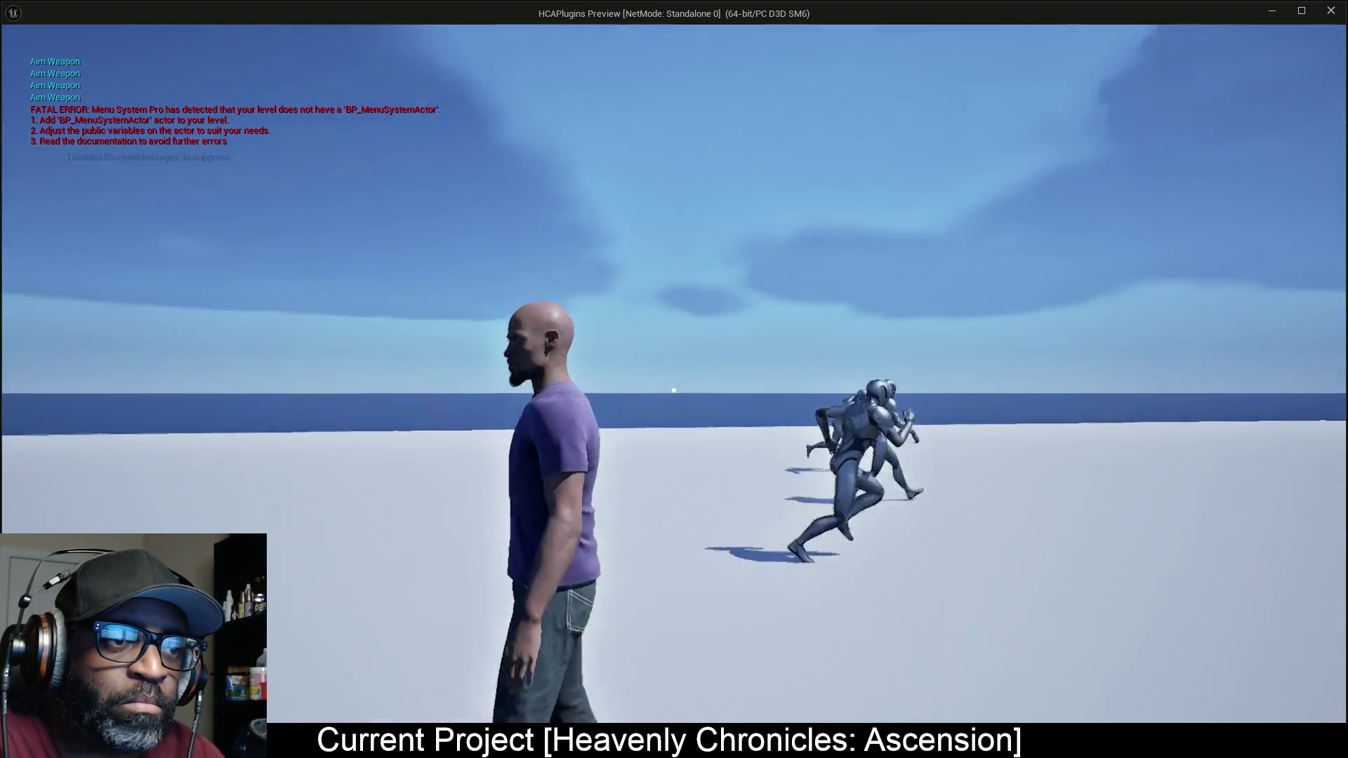
pyautogui.click(673, 389)
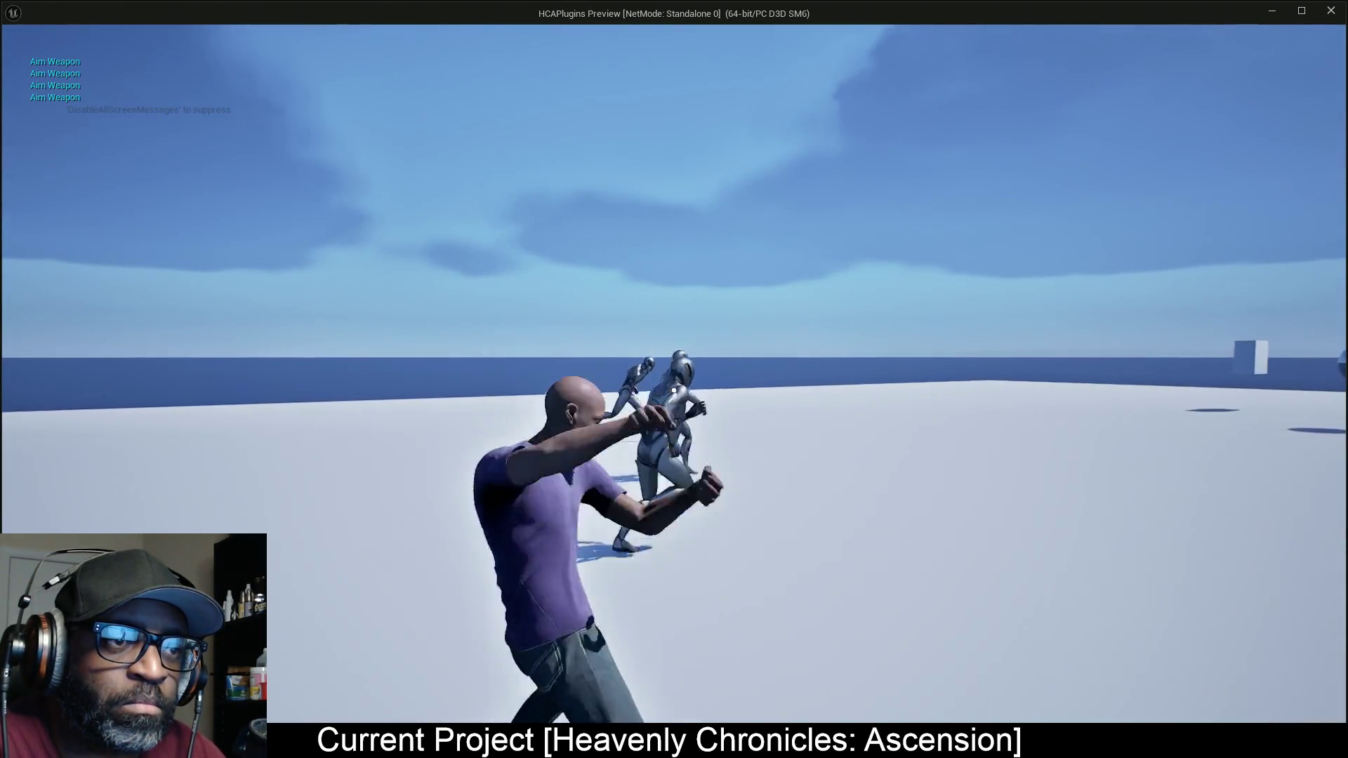
pyautogui.click(674, 389)
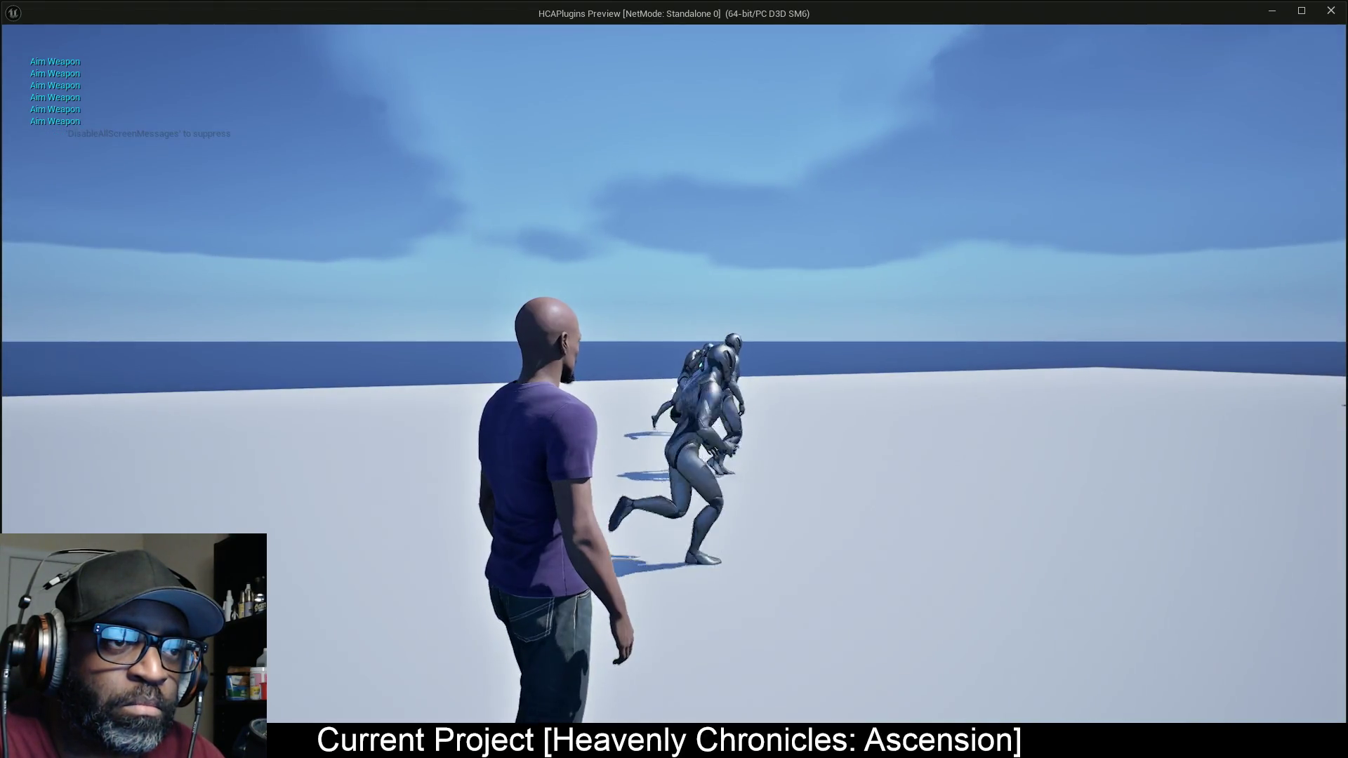
pyautogui.click(673, 390)
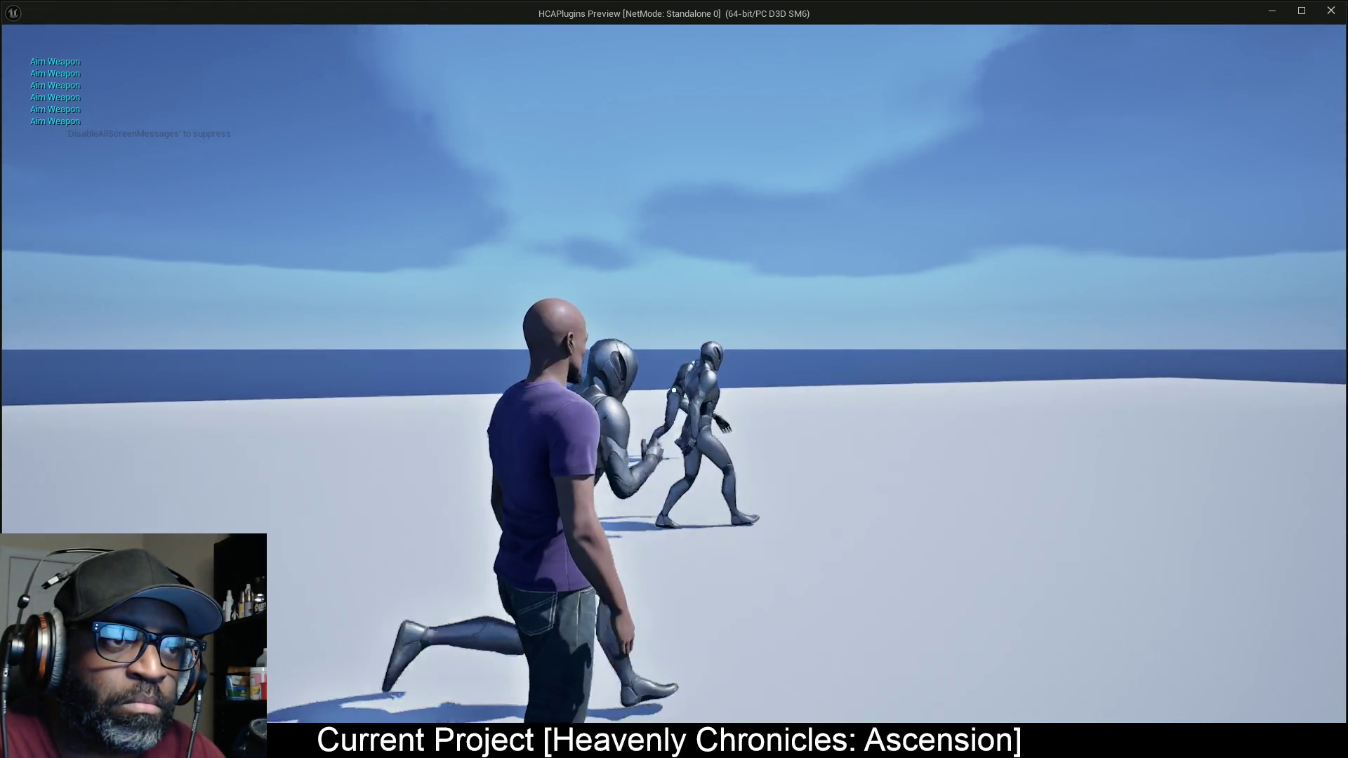
# Step: Attack and grapple the approaching robot enemies, then stop the standalone playtest
pyautogui.click(674, 390)
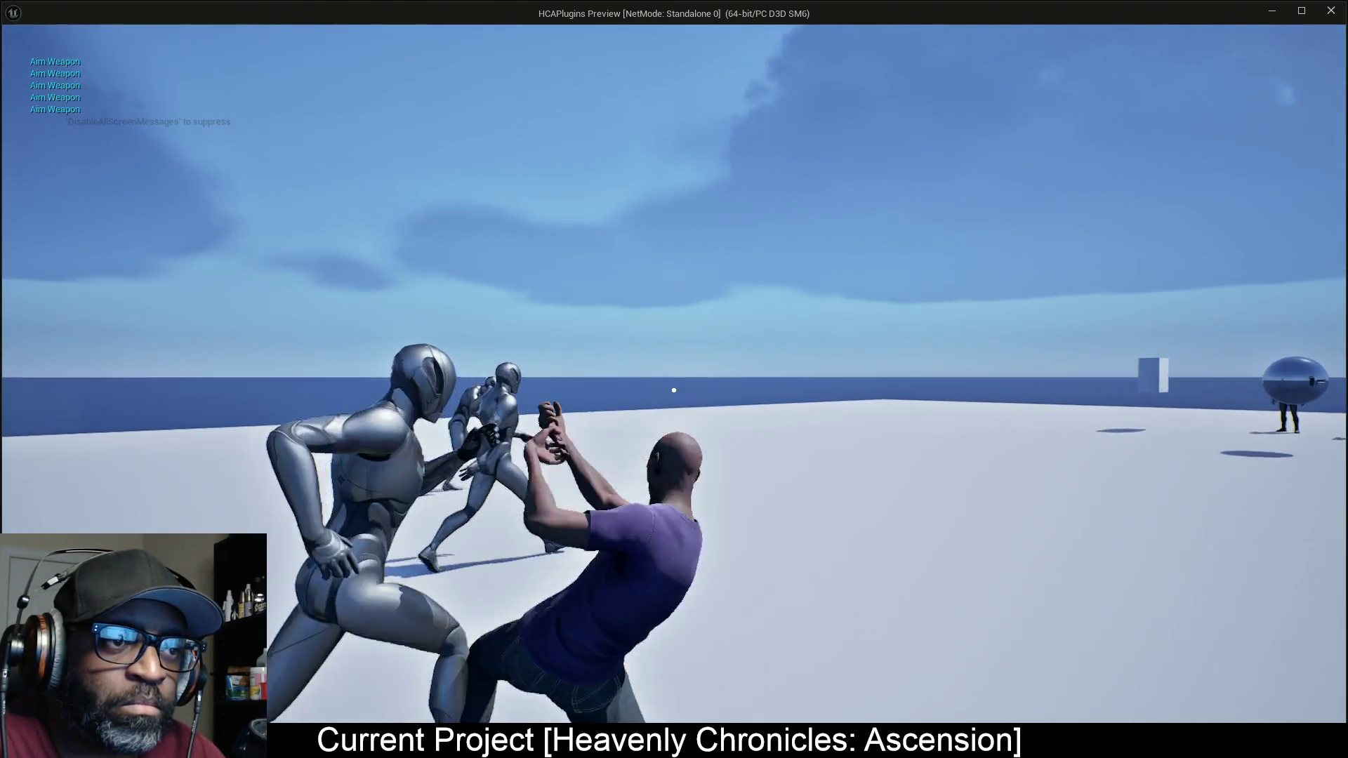
pyautogui.click(674, 389)
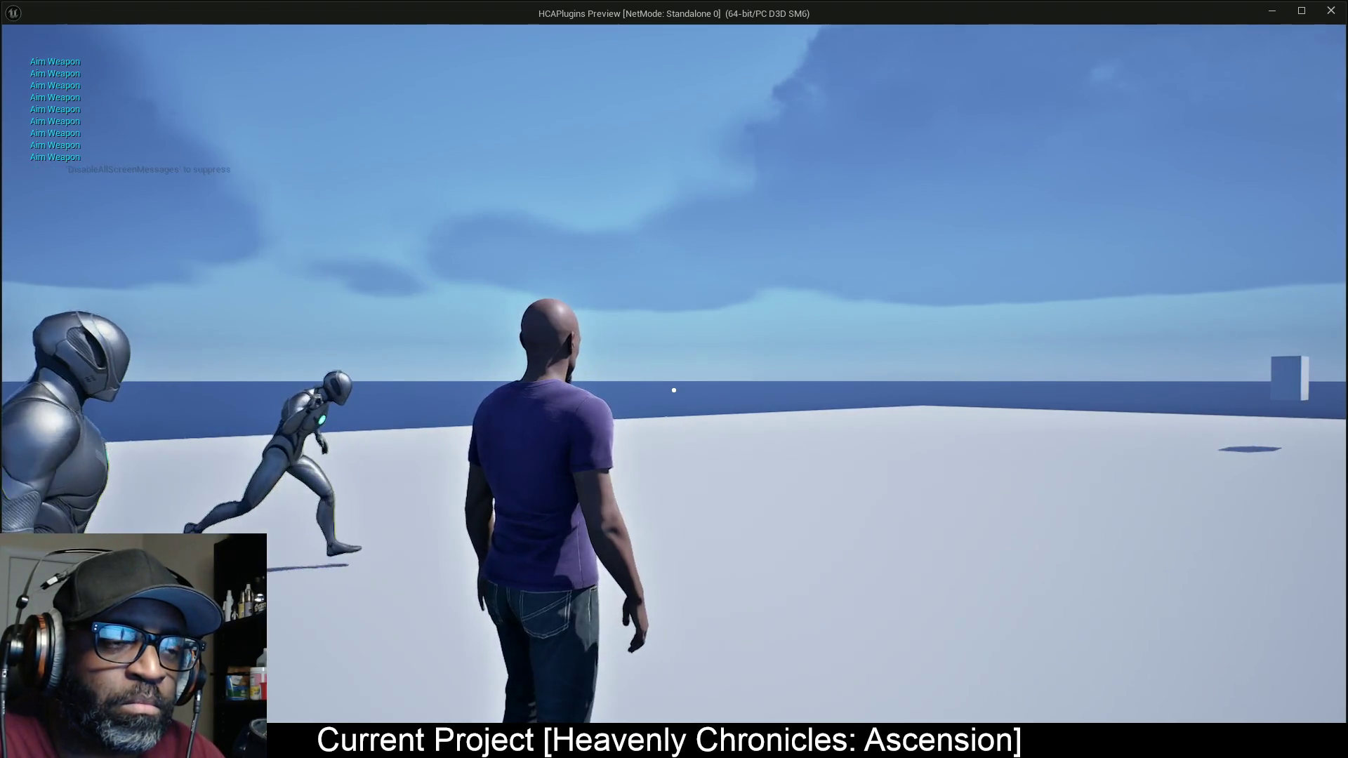
pyautogui.click(674, 390)
pyautogui.click(674, 390)
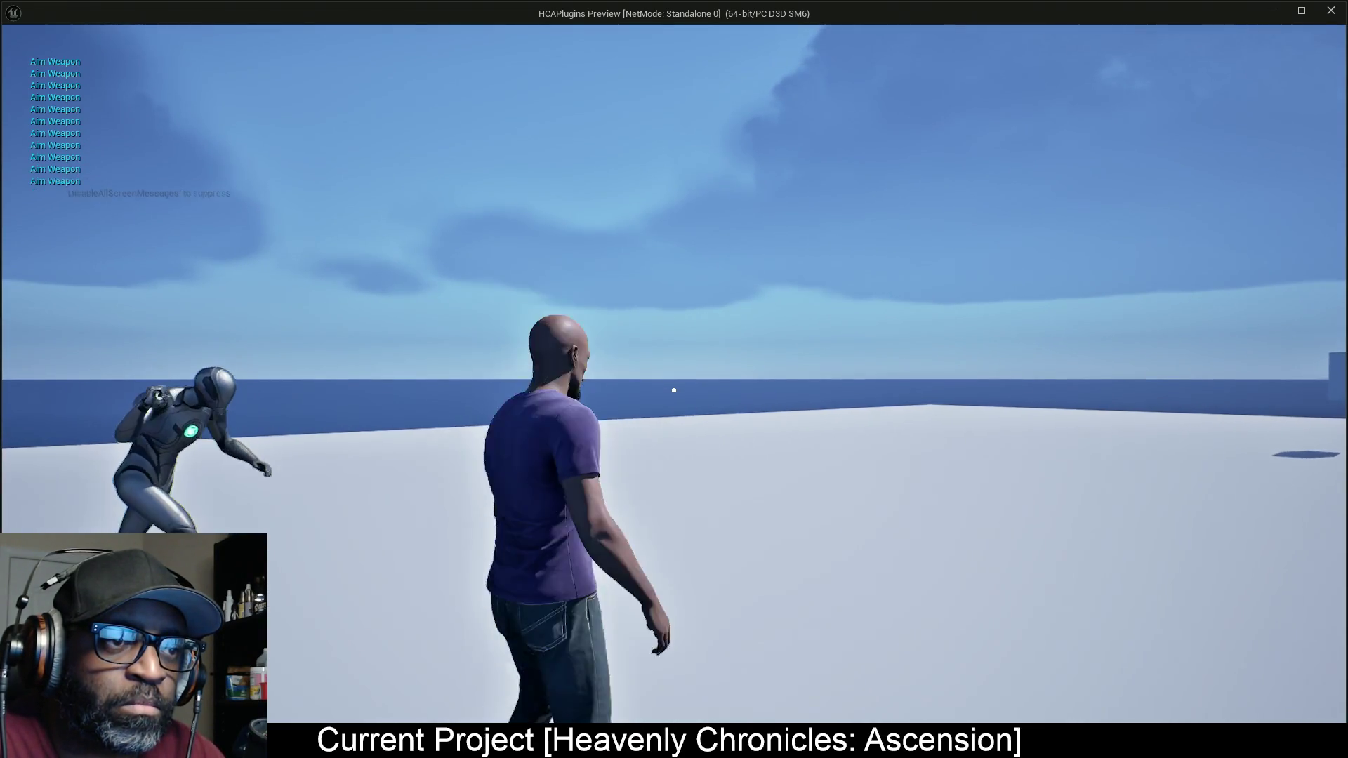
pyautogui.click(673, 389)
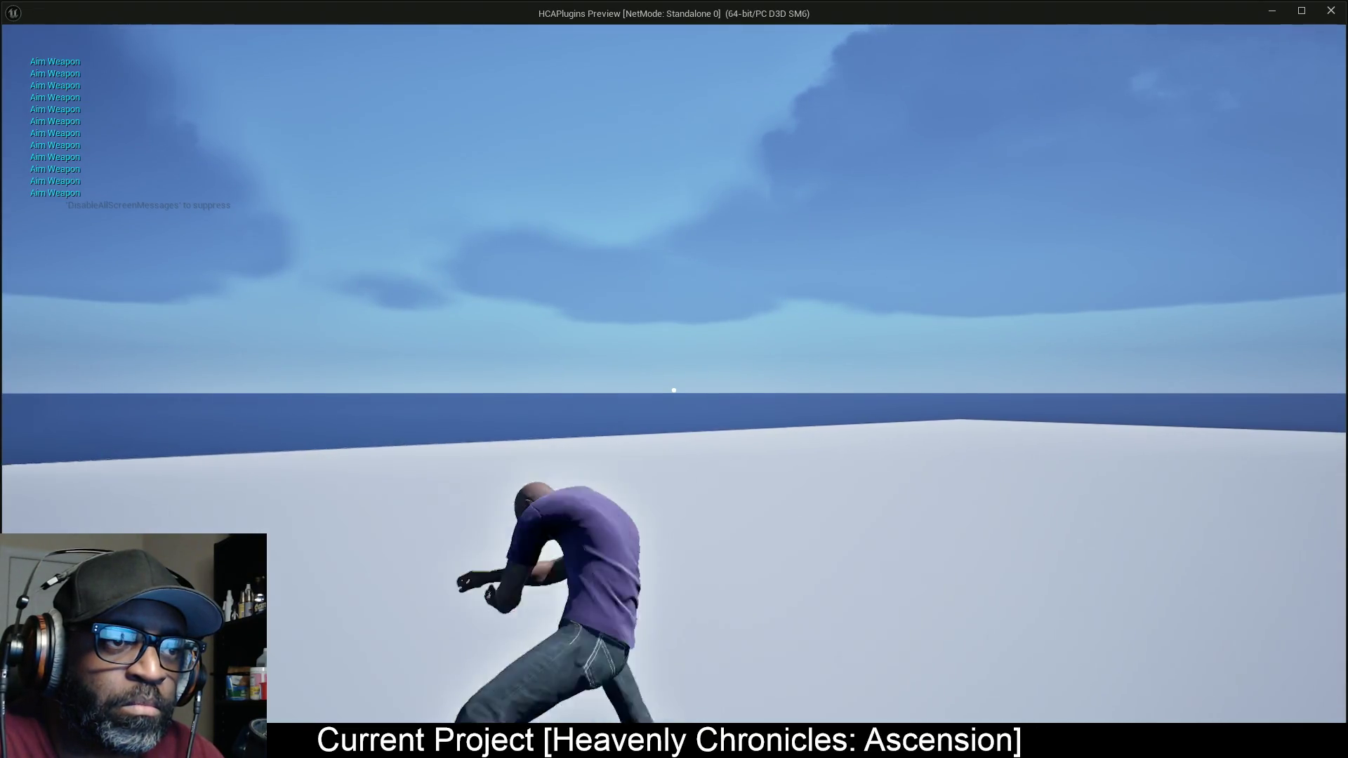
pyautogui.press('s')
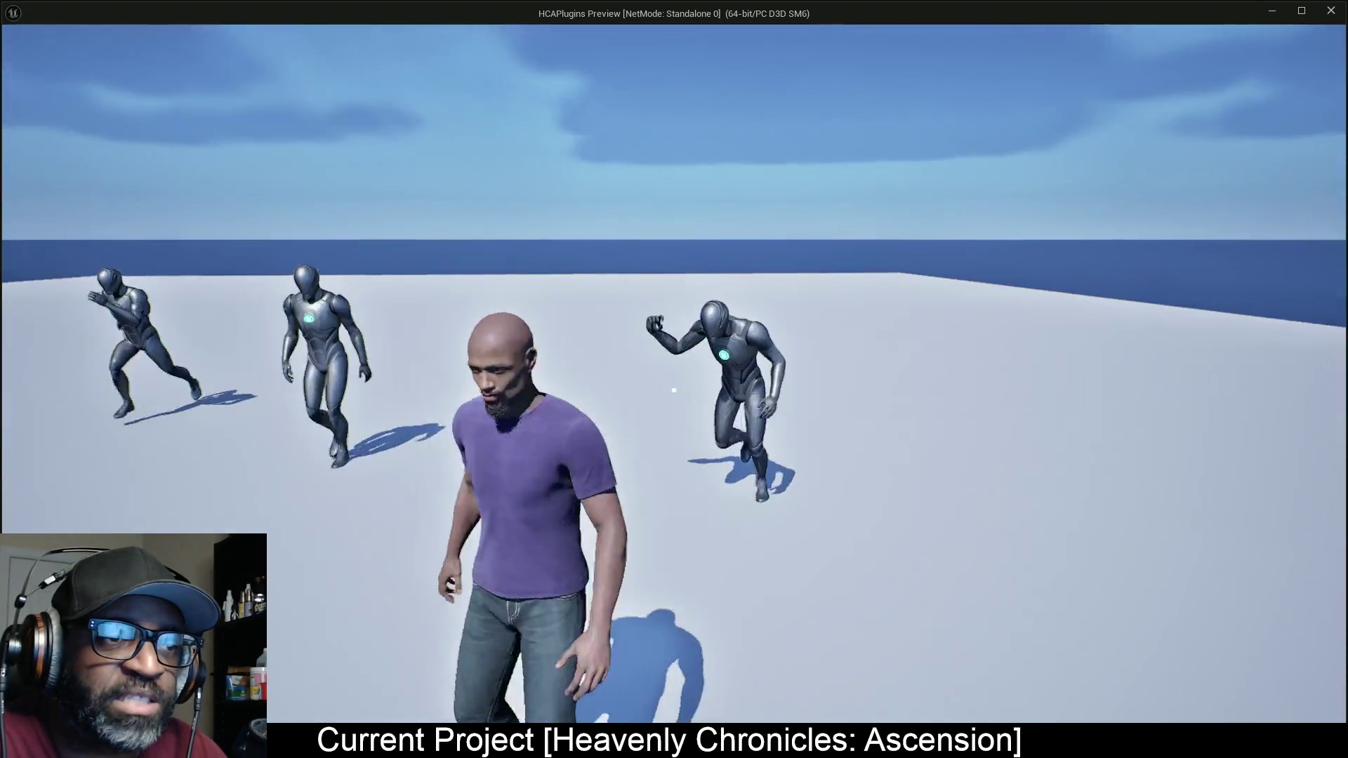
pyautogui.click(673, 389)
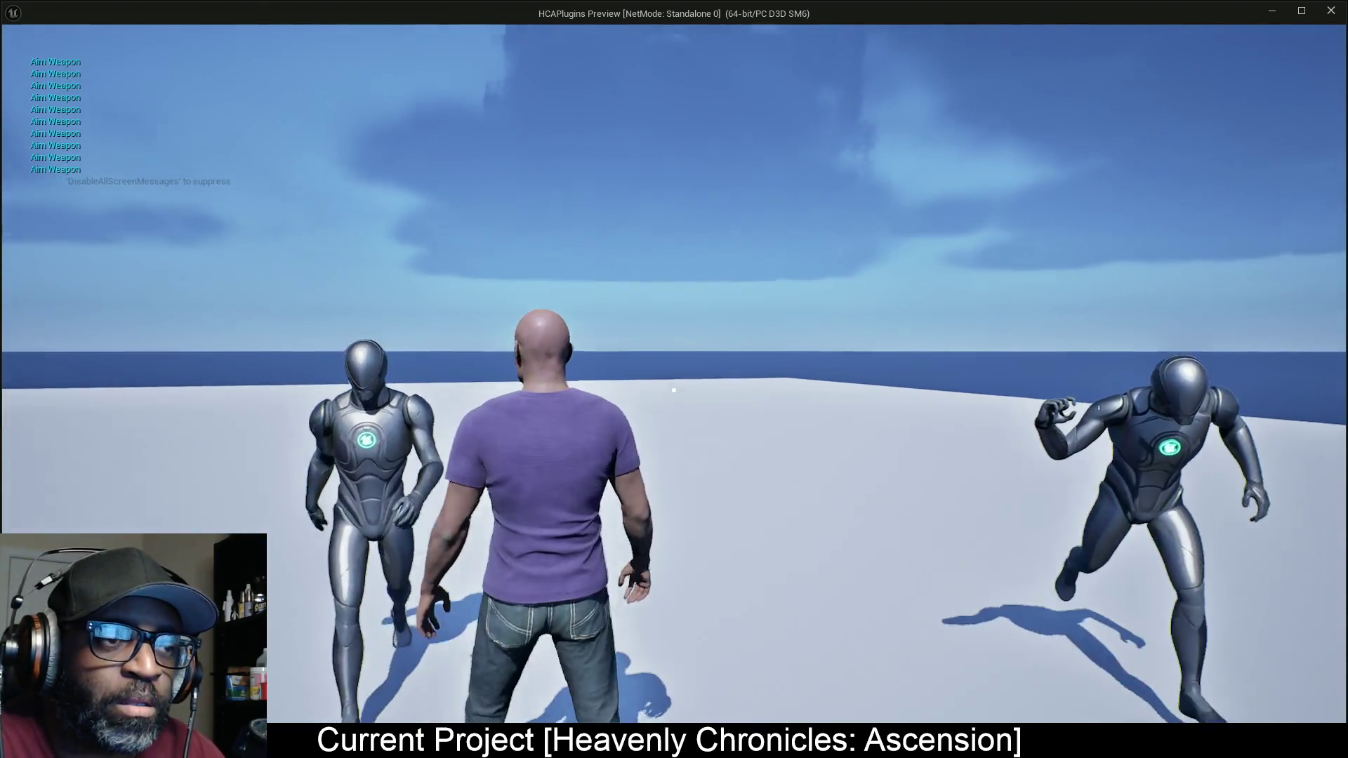
pyautogui.click(673, 390)
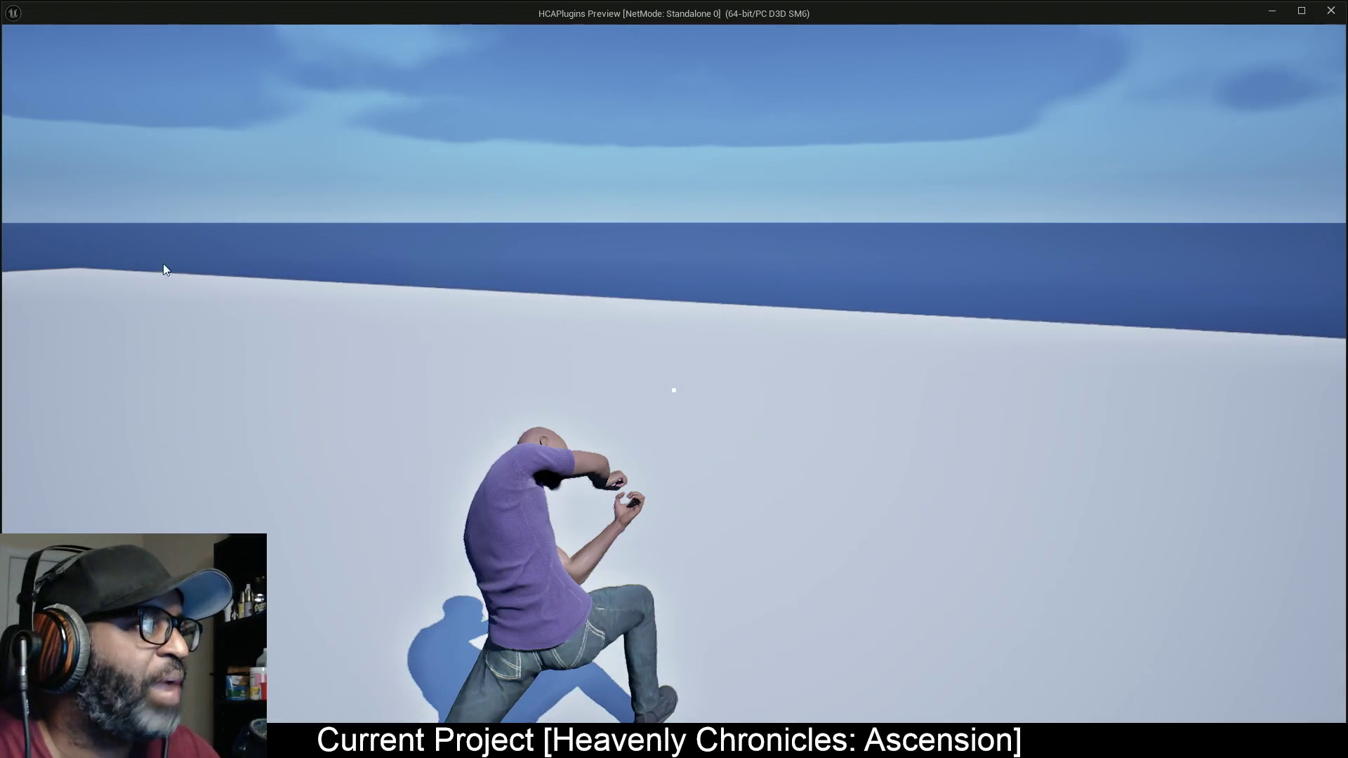
pyautogui.press('Escape')
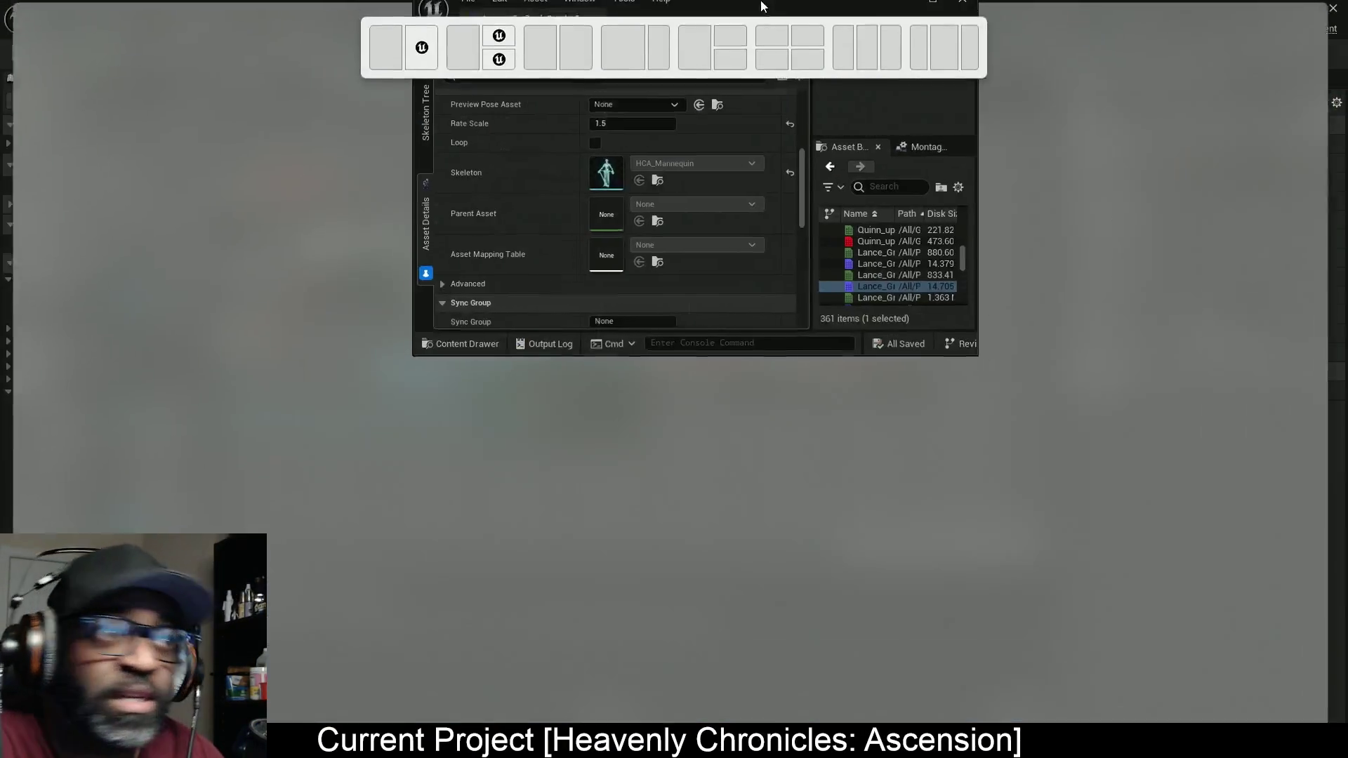
# Step: Open Lance_GrtSwd_Combo01_Mont and line up its Attack01 notify with the playhead at frame 41
pyautogui.scroll(1, 1105, 420)
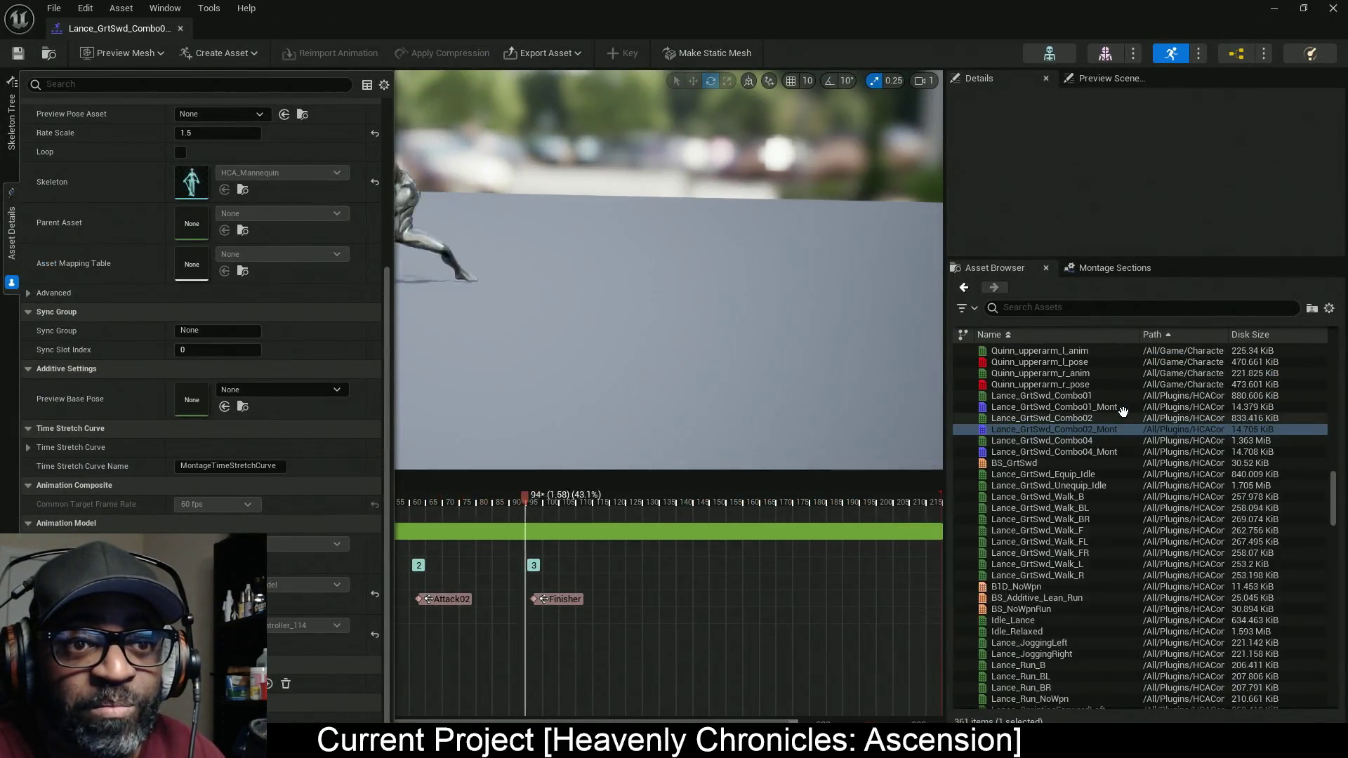
pyautogui.doubleClick(1040, 407)
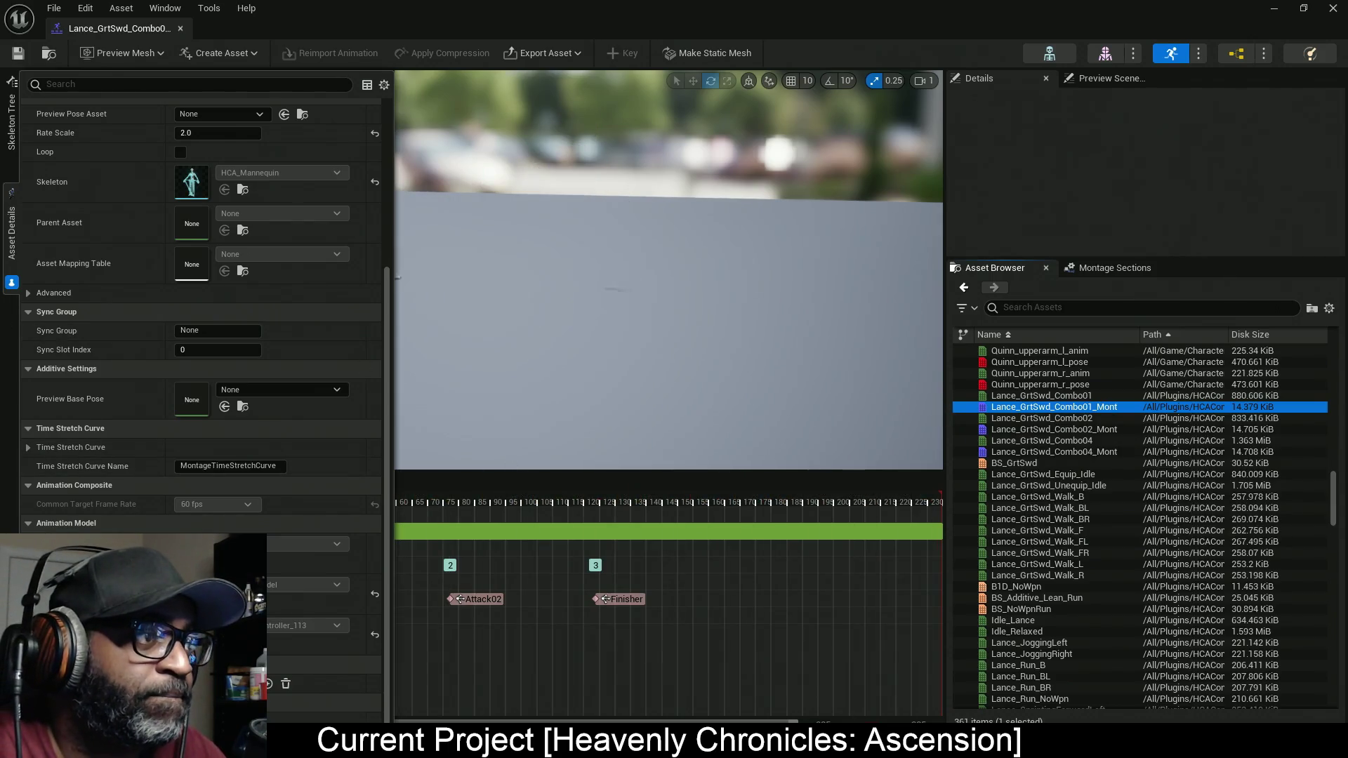
pyautogui.click(422, 353)
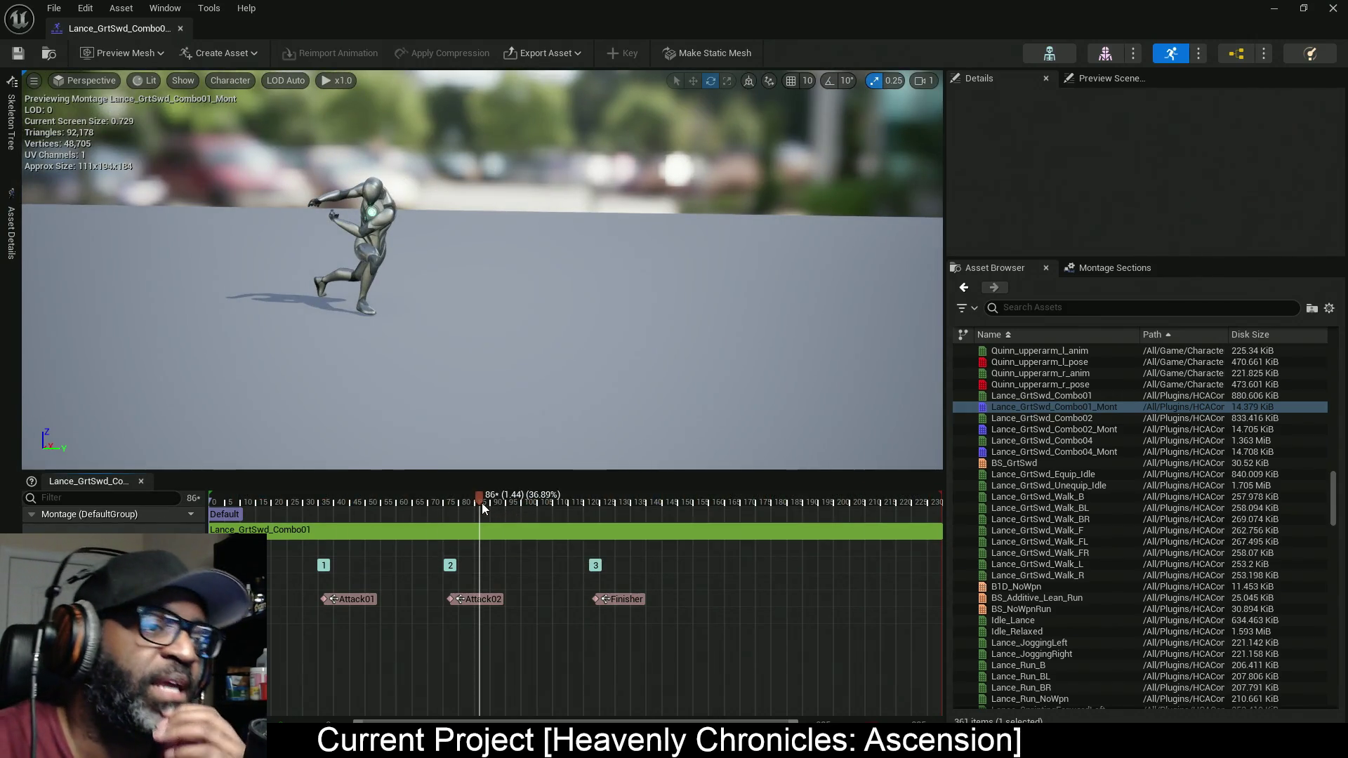
pyautogui.moveTo(482, 503)
pyautogui.mouseDown()
pyautogui.moveTo(273, 485)
pyautogui.moveTo(338, 482)
pyautogui.mouseUp()
pyautogui.moveTo(352, 599); pyautogui.dragTo(360, 597)
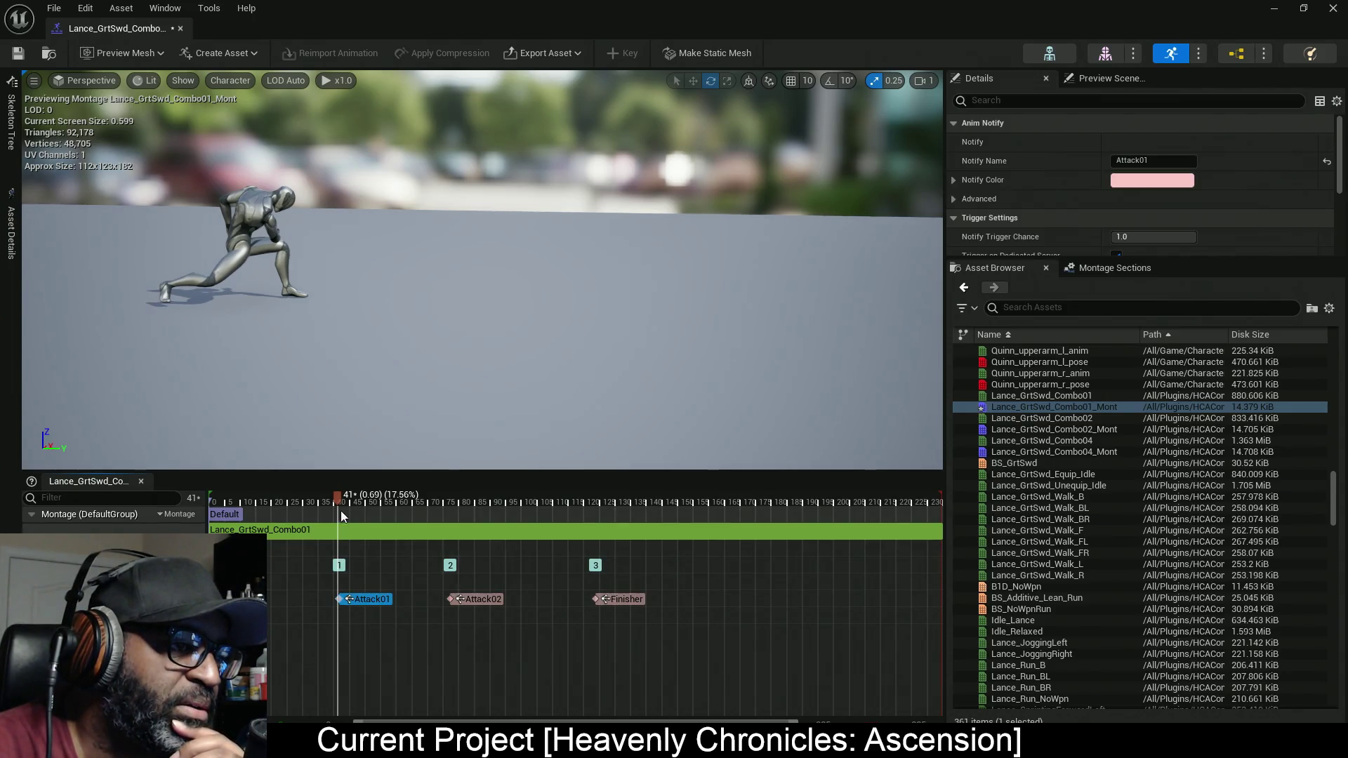
# Step: Snap the Attack02 and Finisher notifies to their sections, then open Lance_GrtSwd_Combo02_Mont
pyautogui.moveTo(338, 494); pyautogui.dragTo(457, 512)
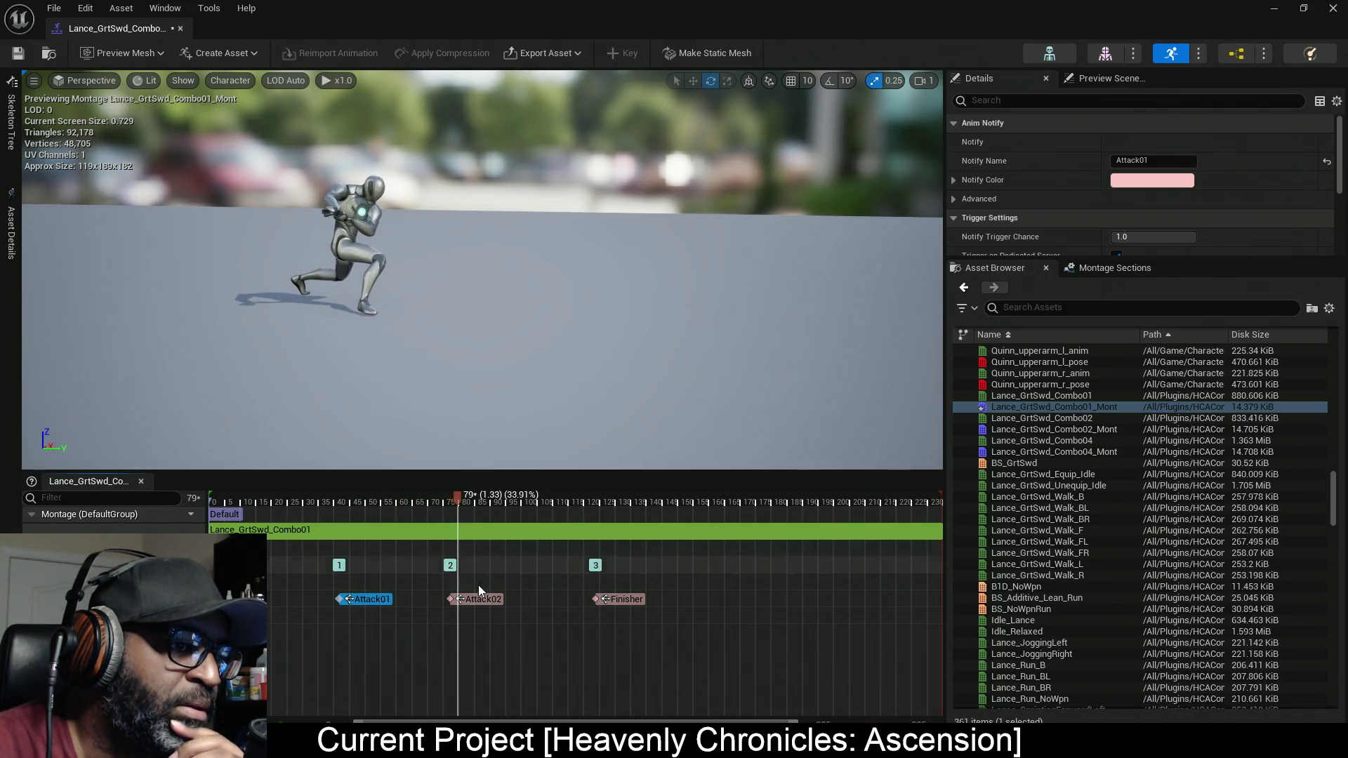
pyautogui.moveTo(465, 601); pyautogui.dragTo(478, 607)
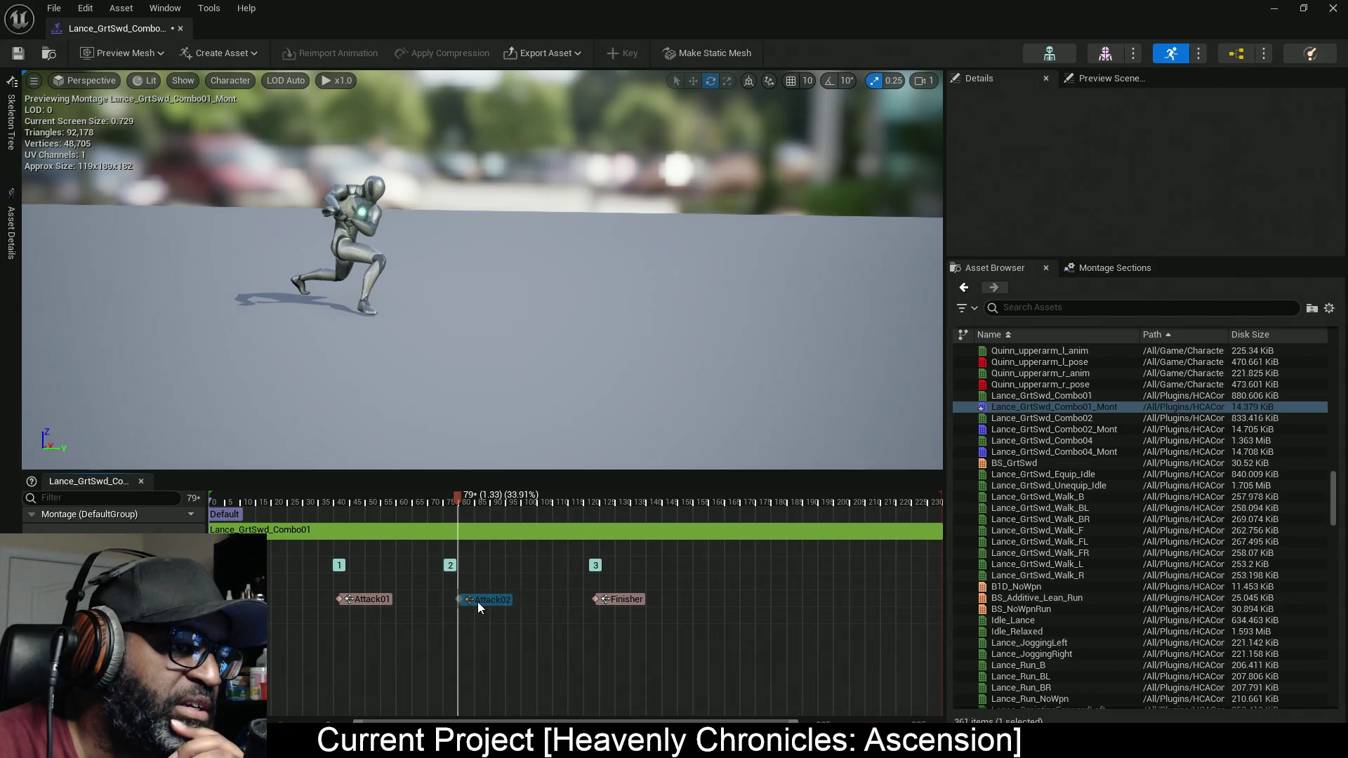
pyautogui.click(477, 601)
pyautogui.moveTo(459, 494); pyautogui.dragTo(601, 505)
pyautogui.moveTo(611, 599); pyautogui.dragTo(618, 598)
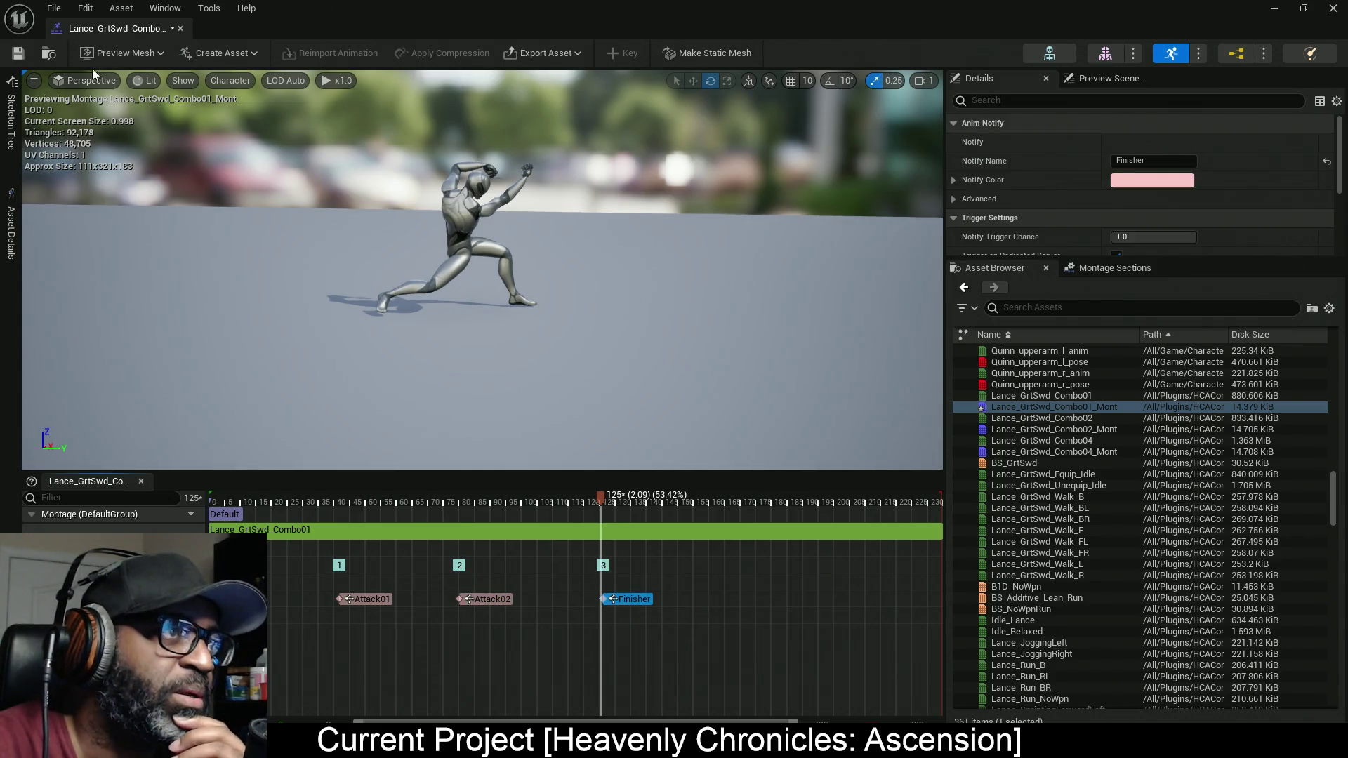
pyautogui.doubleClick(1107, 430)
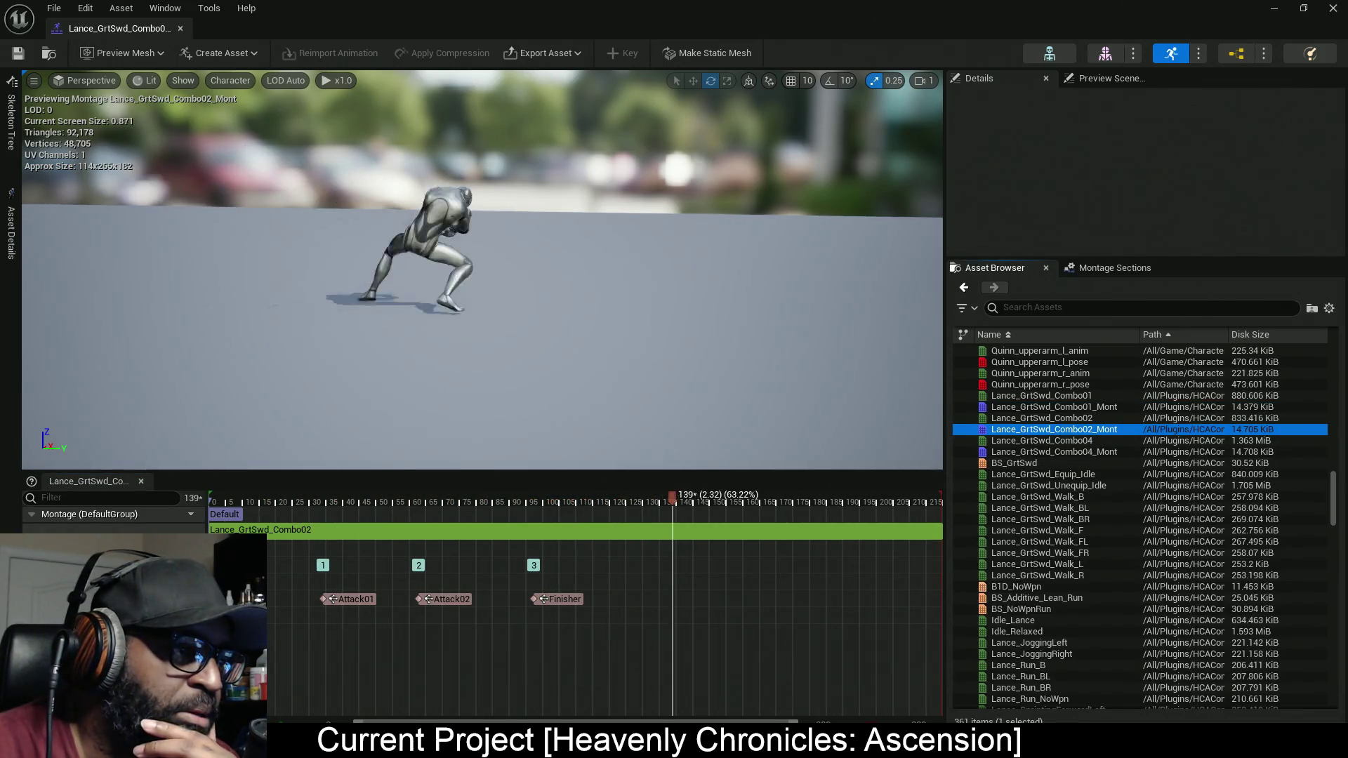
# Step: In Combo02, snap Attack01 to frame 36, Attack02 to frame 45, and Finisher near frame 89
pyautogui.click(344, 503)
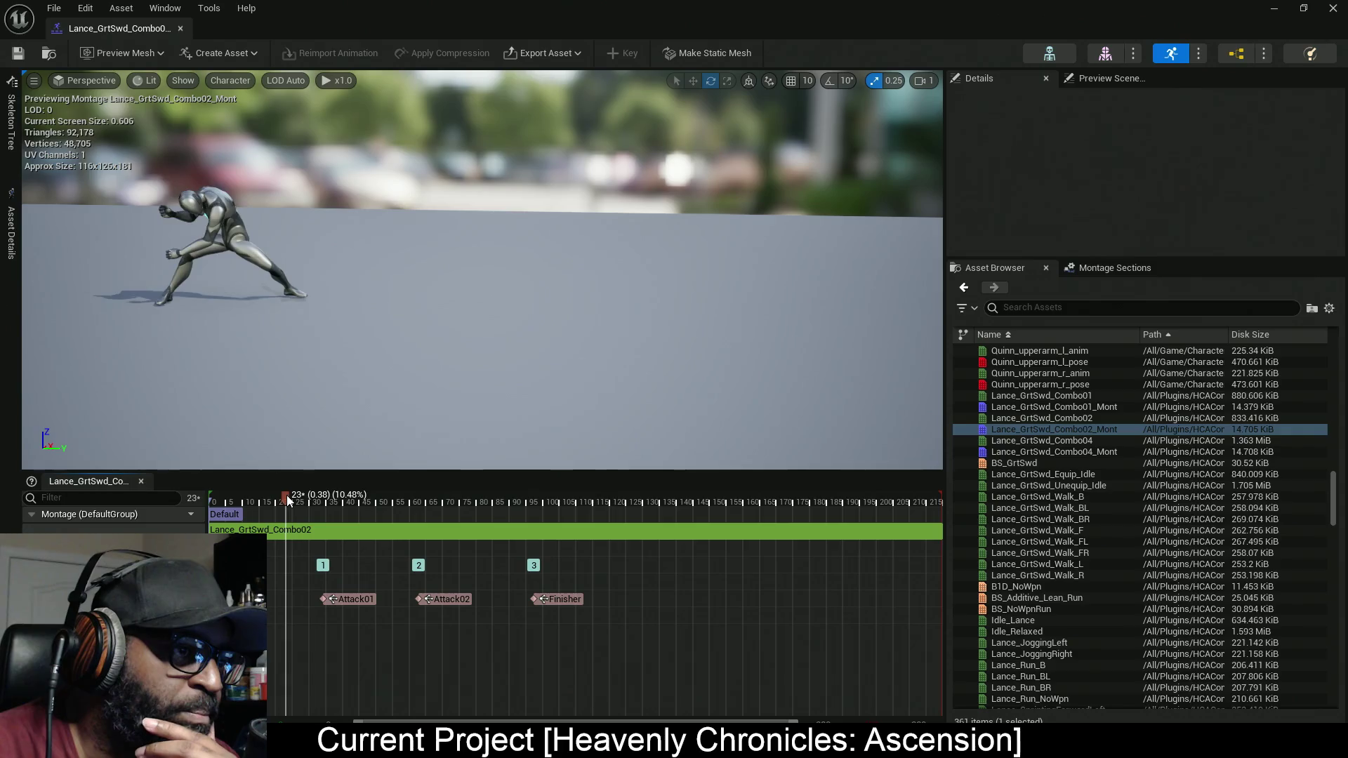
pyautogui.moveTo(325, 497); pyautogui.dragTo(333, 498)
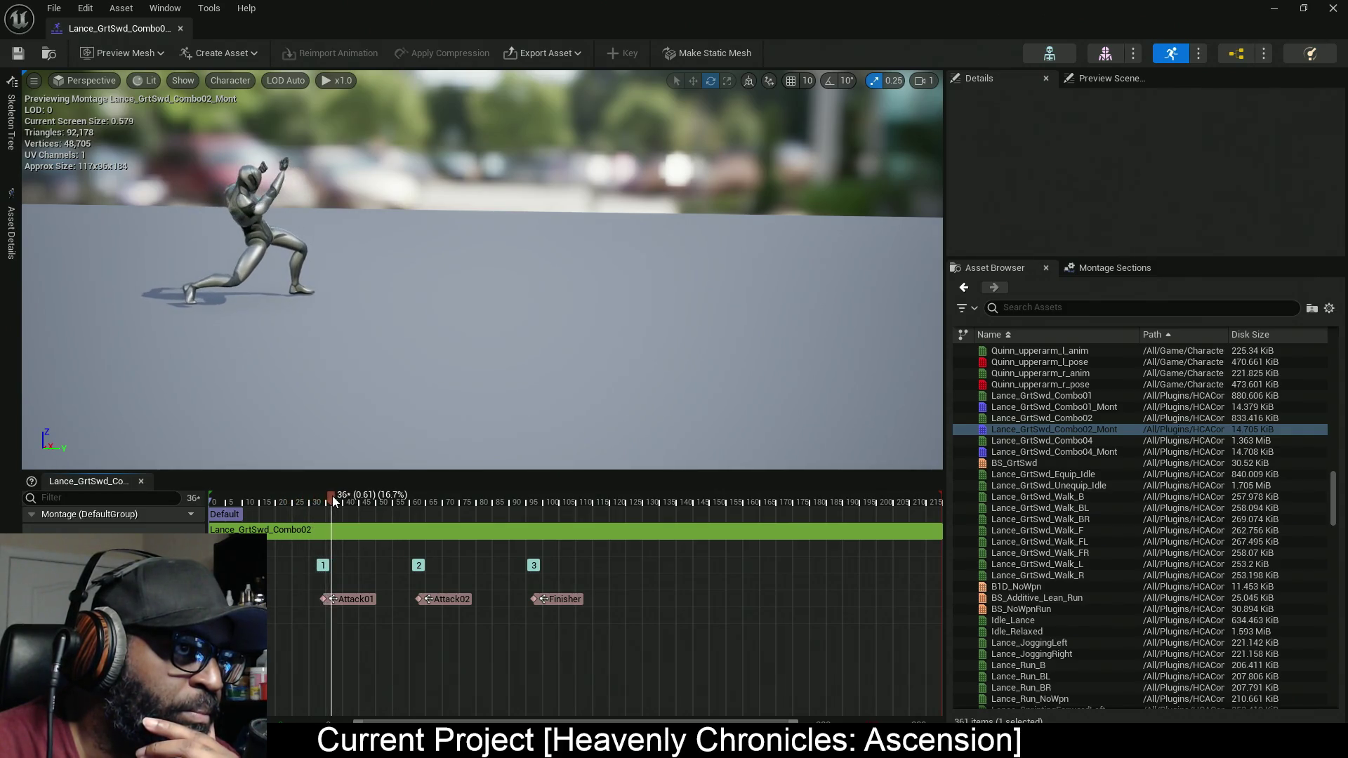
pyautogui.moveTo(345, 598); pyautogui.dragTo(352, 600)
pyautogui.click(356, 600)
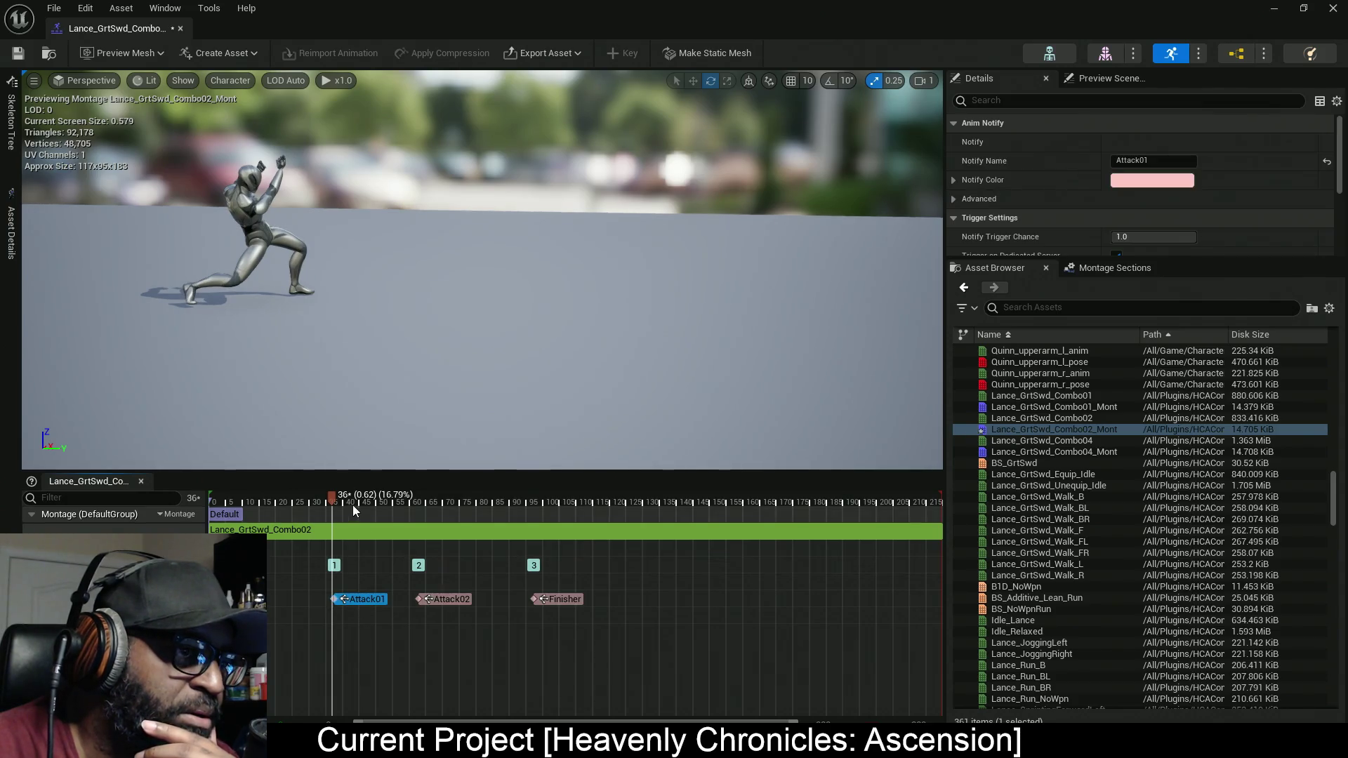
pyautogui.moveTo(332, 494); pyautogui.dragTo(424, 502)
pyautogui.moveTo(424, 599); pyautogui.dragTo(440, 598)
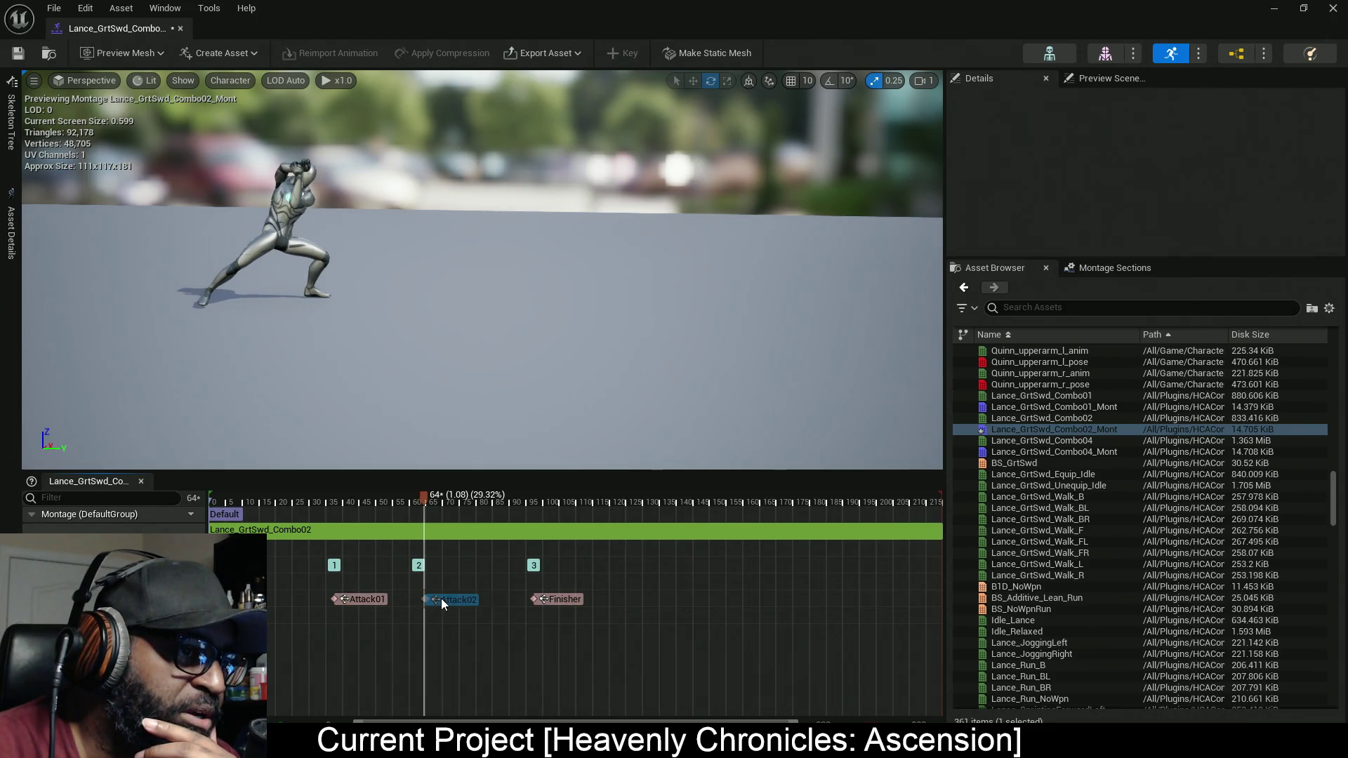
pyautogui.moveTo(424, 495)
pyautogui.mouseDown()
pyautogui.moveTo(575, 508)
pyautogui.moveTo(543, 510)
pyautogui.mouseUp()
pyautogui.moveTo(552, 600); pyautogui.dragTo(566, 600)
# Step: Open Lance_GrtSwd_Combo04_Mont, preview it and check its Finisher notify, then minimize the montage editor
pyautogui.click(18, 54)
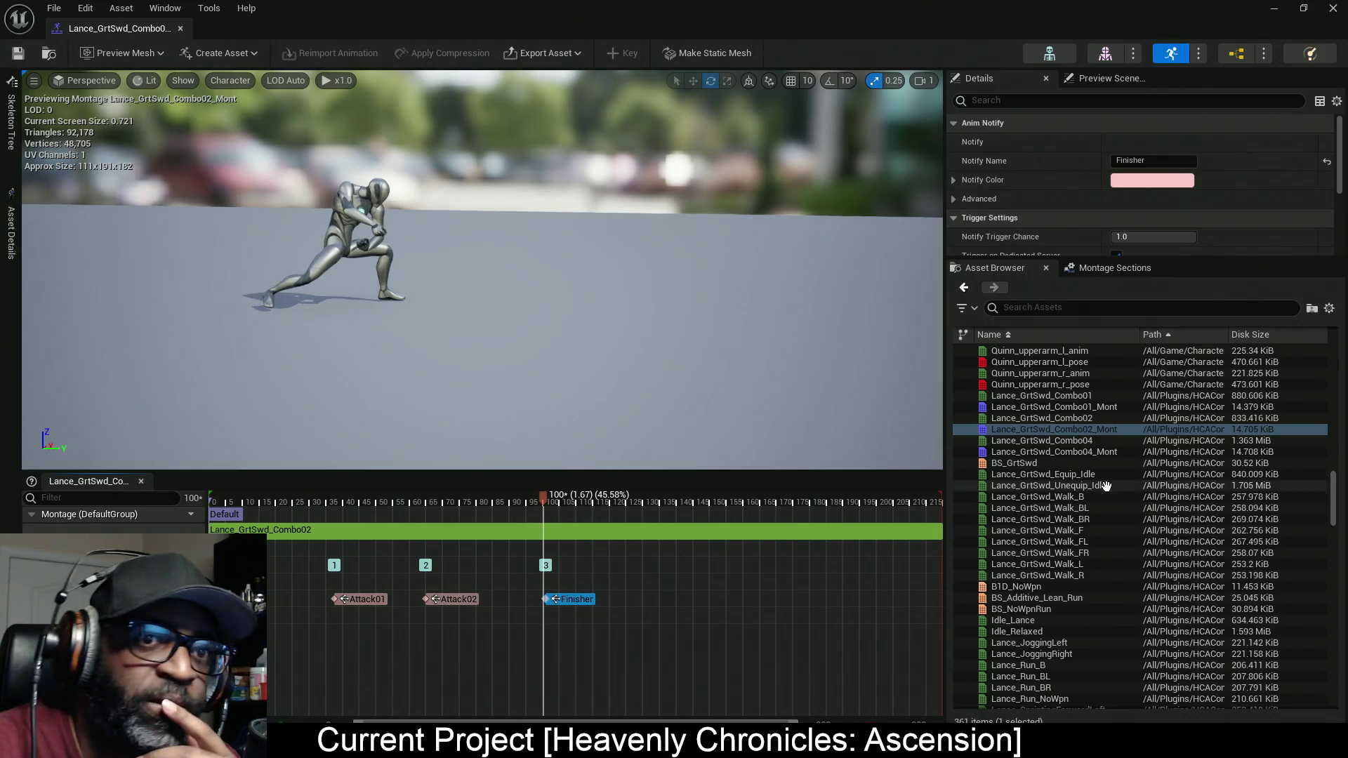
pyautogui.doubleClick(1107, 451)
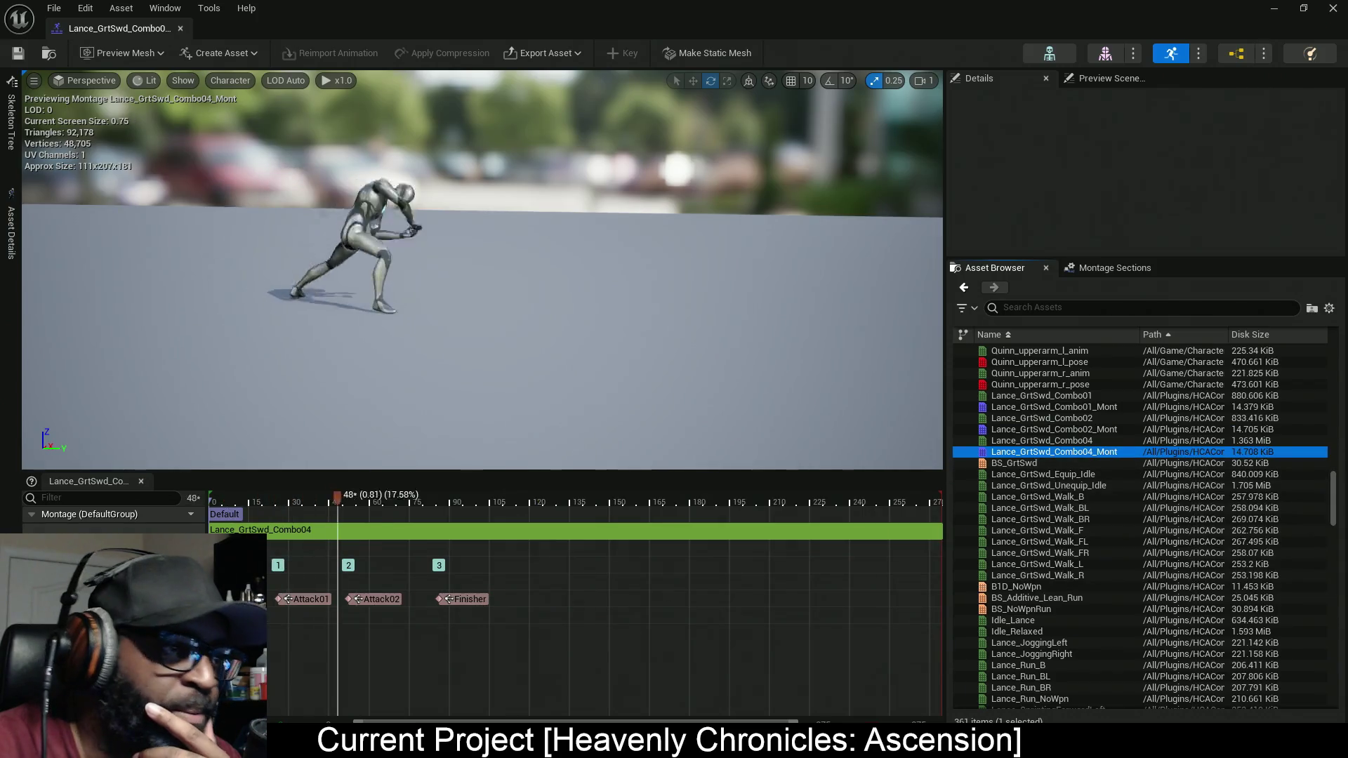
pyautogui.click(492, 504)
pyautogui.moveTo(482, 497)
pyautogui.mouseDown()
pyautogui.moveTo(273, 497)
pyautogui.moveTo(296, 504)
pyautogui.mouseUp()
pyautogui.click(464, 599)
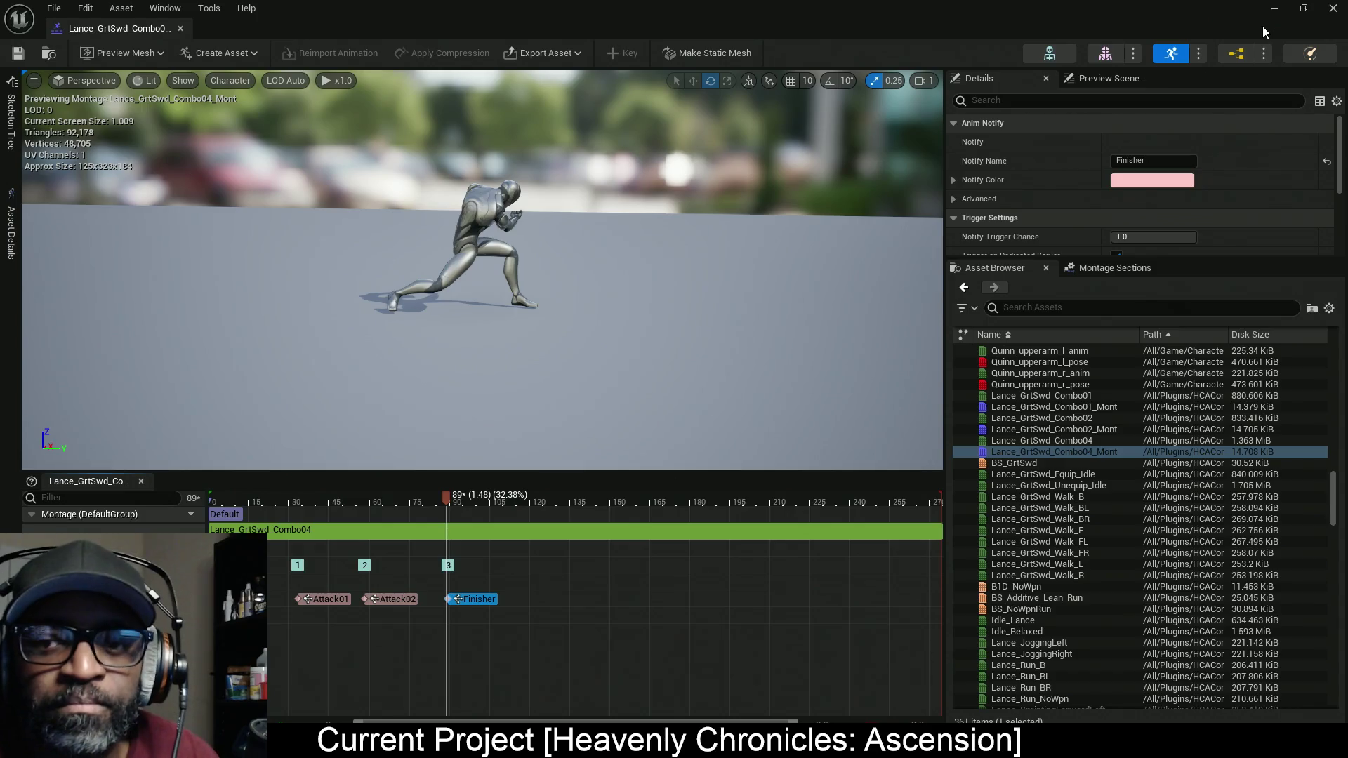
pyautogui.click(1273, 9)
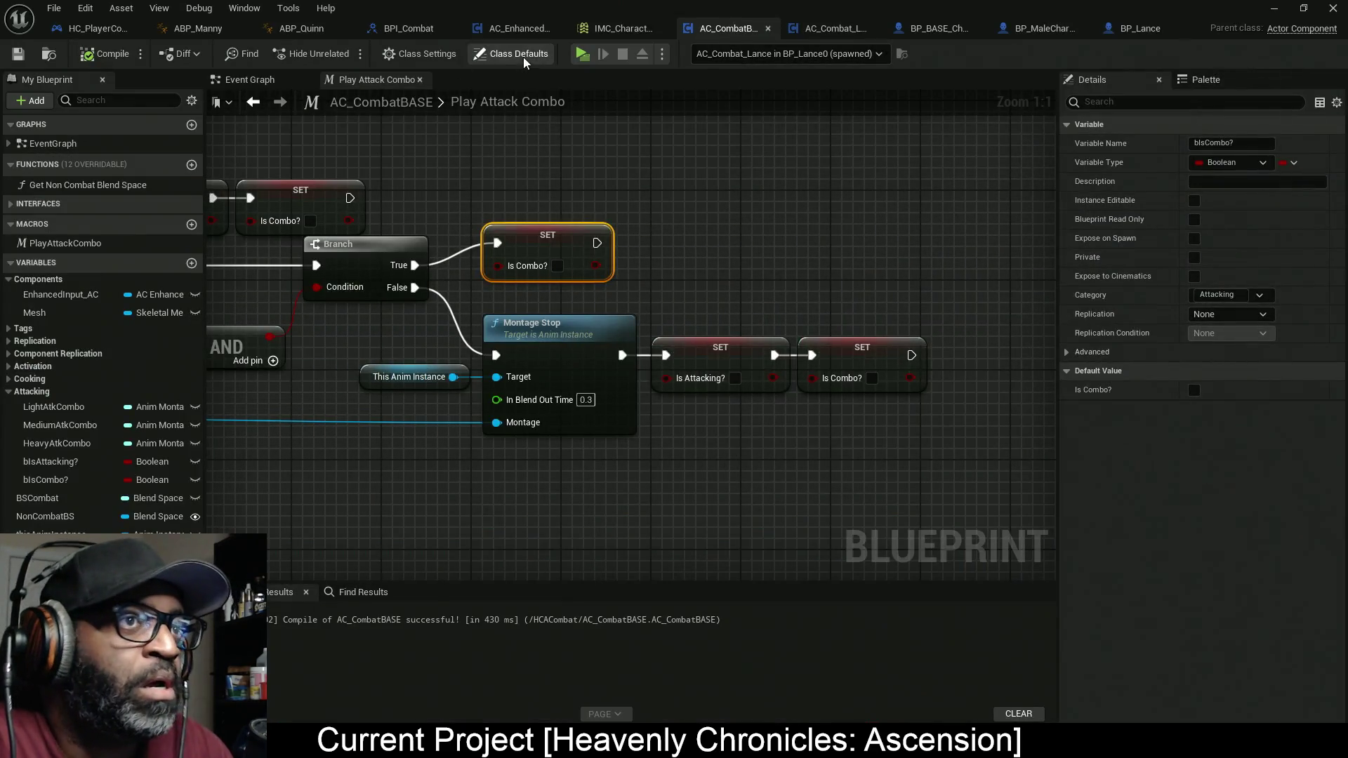
# Step: Start a standalone playtest of the level to try the sword combo
pyautogui.click(582, 54)
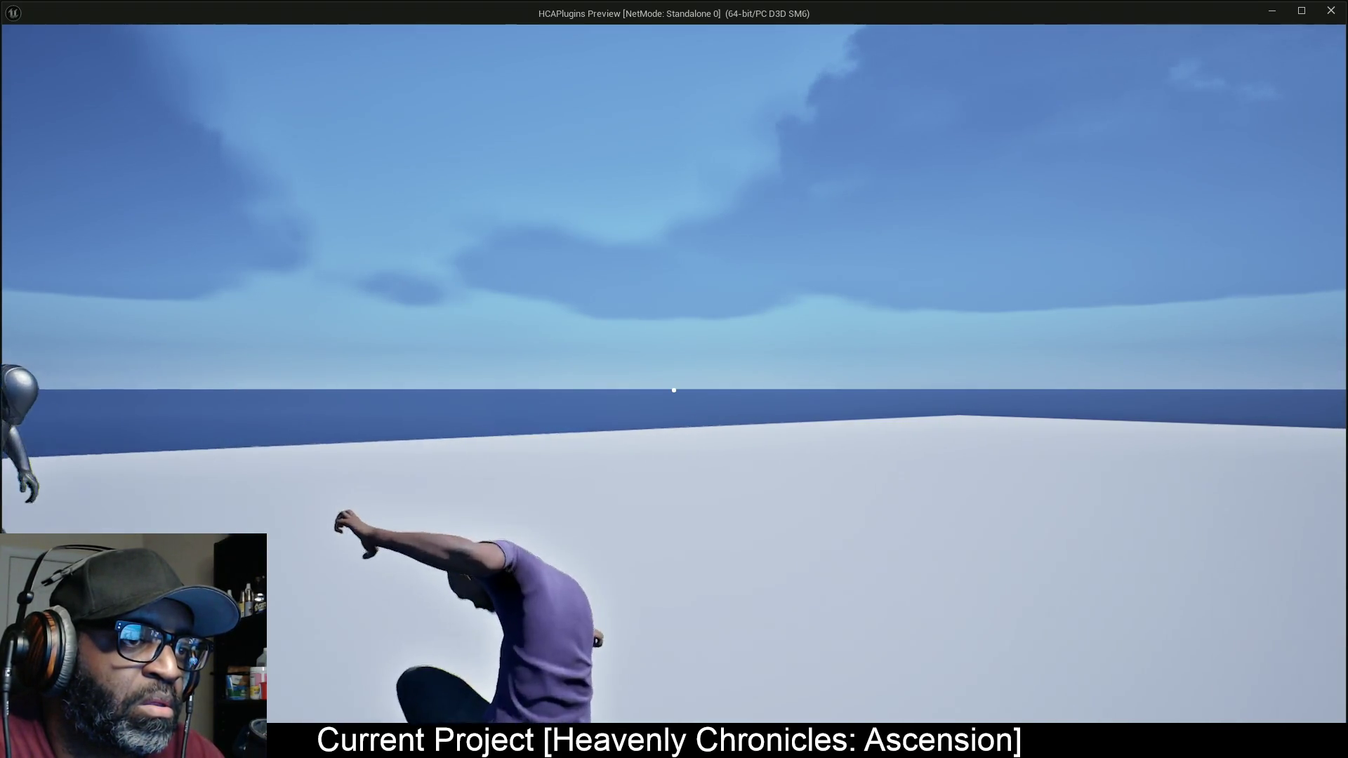
# Step: End the playtest with Esc to return to the Combo04 montage editor
pyautogui.press('Escape')
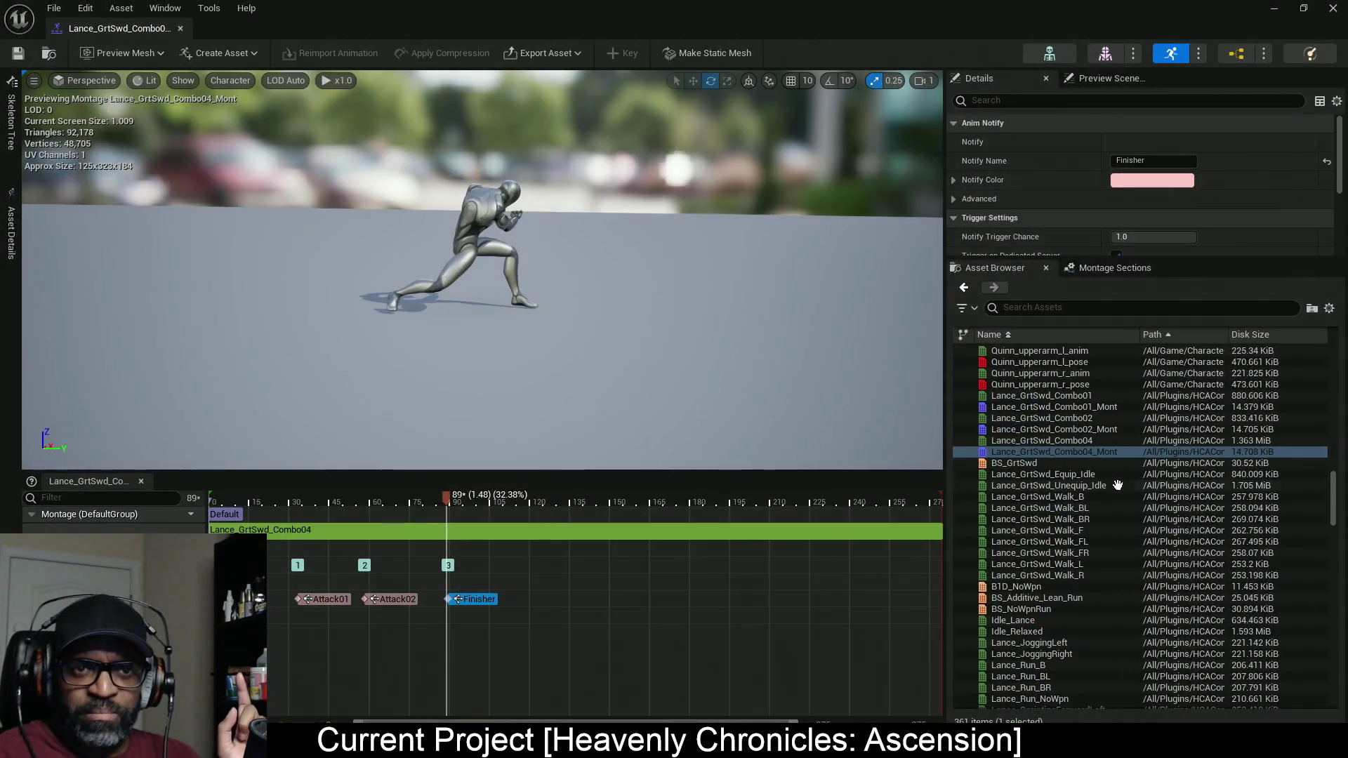
# Step: Scrub the Combo04 montage back to frame 35 and check the Attack01 notify's timing
pyautogui.moveTo(419, 500)
pyautogui.mouseDown()
pyautogui.moveTo(229, 512)
pyautogui.moveTo(798, 553)
pyautogui.mouseUp()
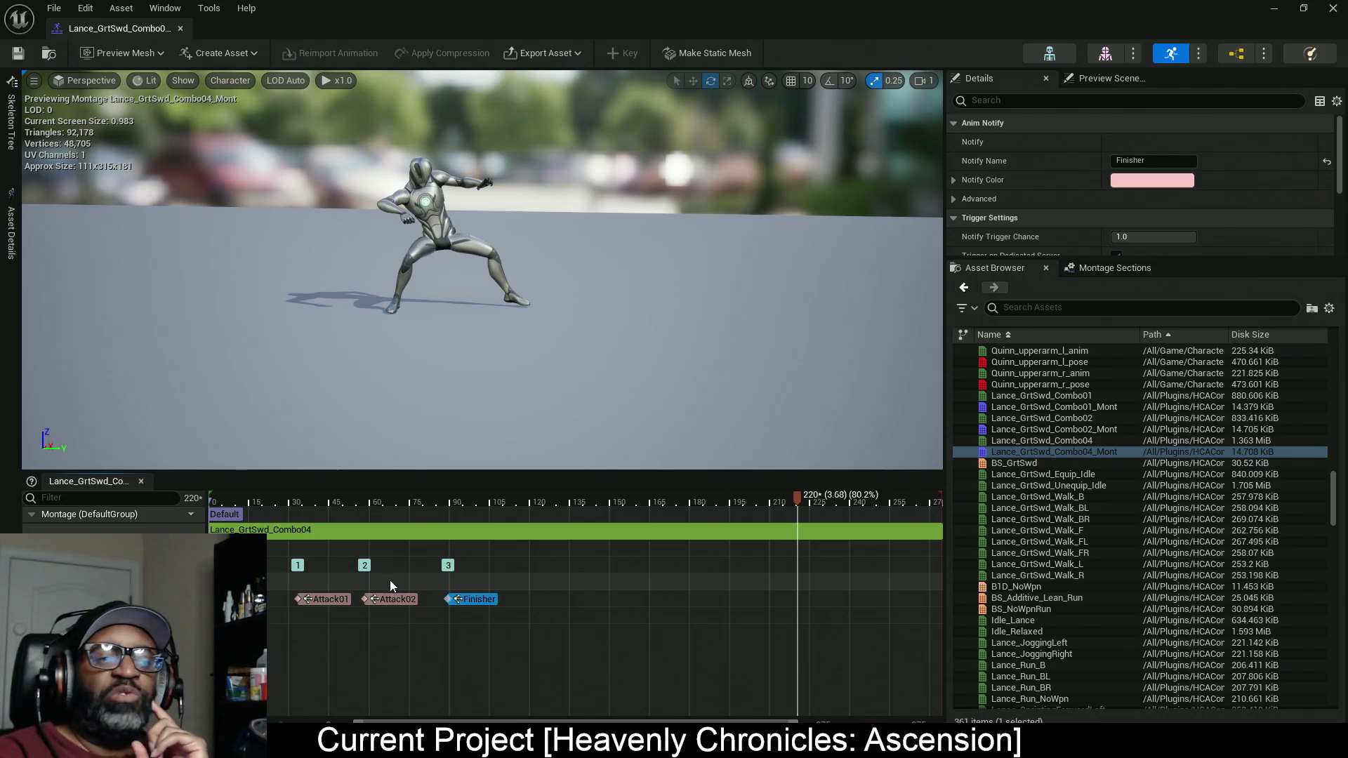
pyautogui.moveTo(346, 603)
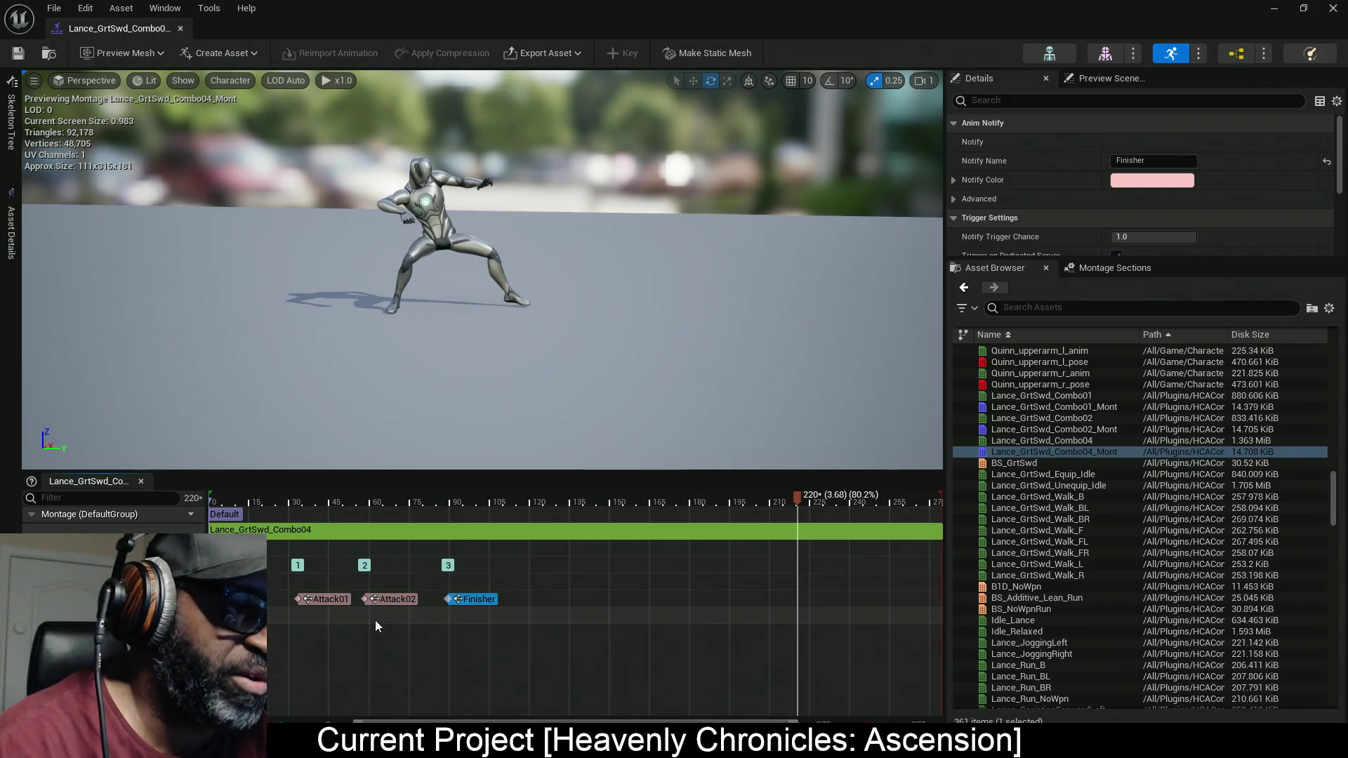
pyautogui.moveTo(310, 605)
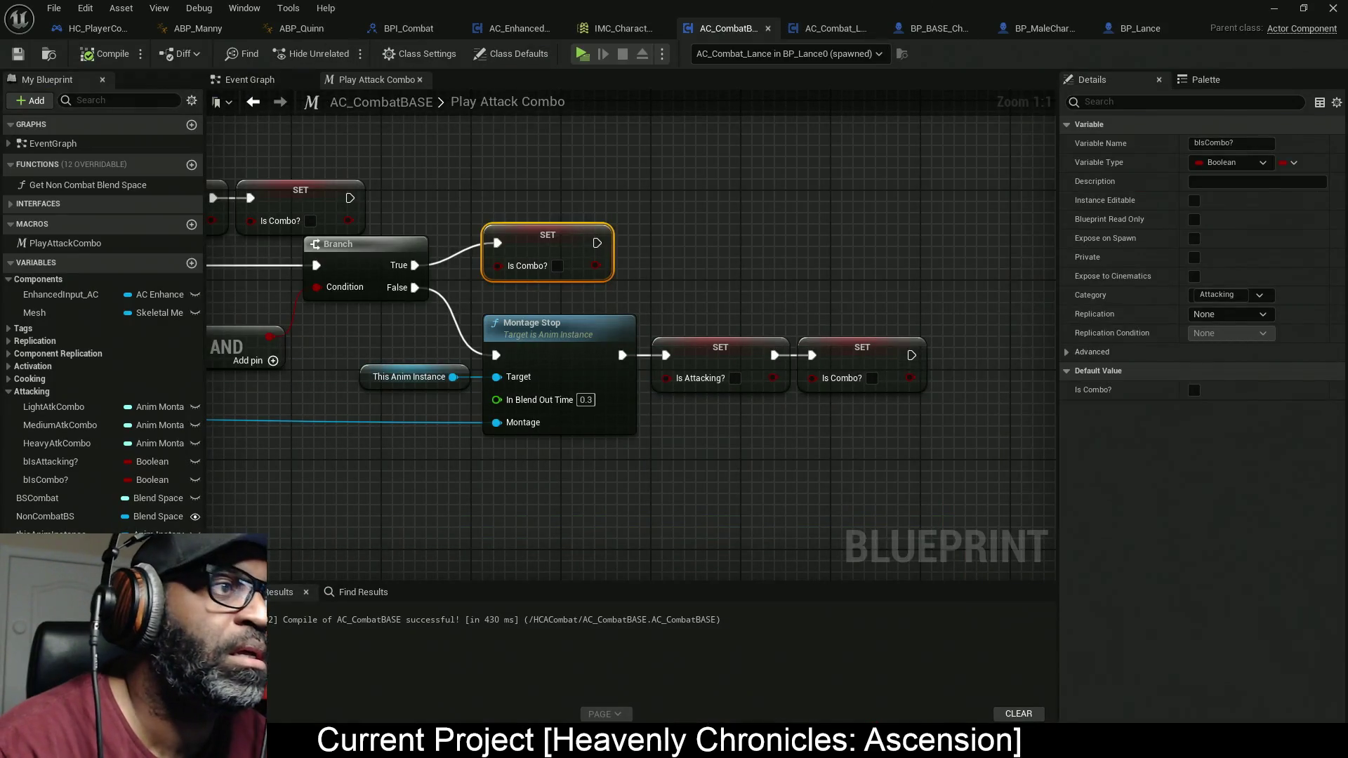
# Step: Glance over AC_EnhancedInput, then open AC_CombatBASE's Event Graph at the Bind Event nodes
pyautogui.click(516, 28)
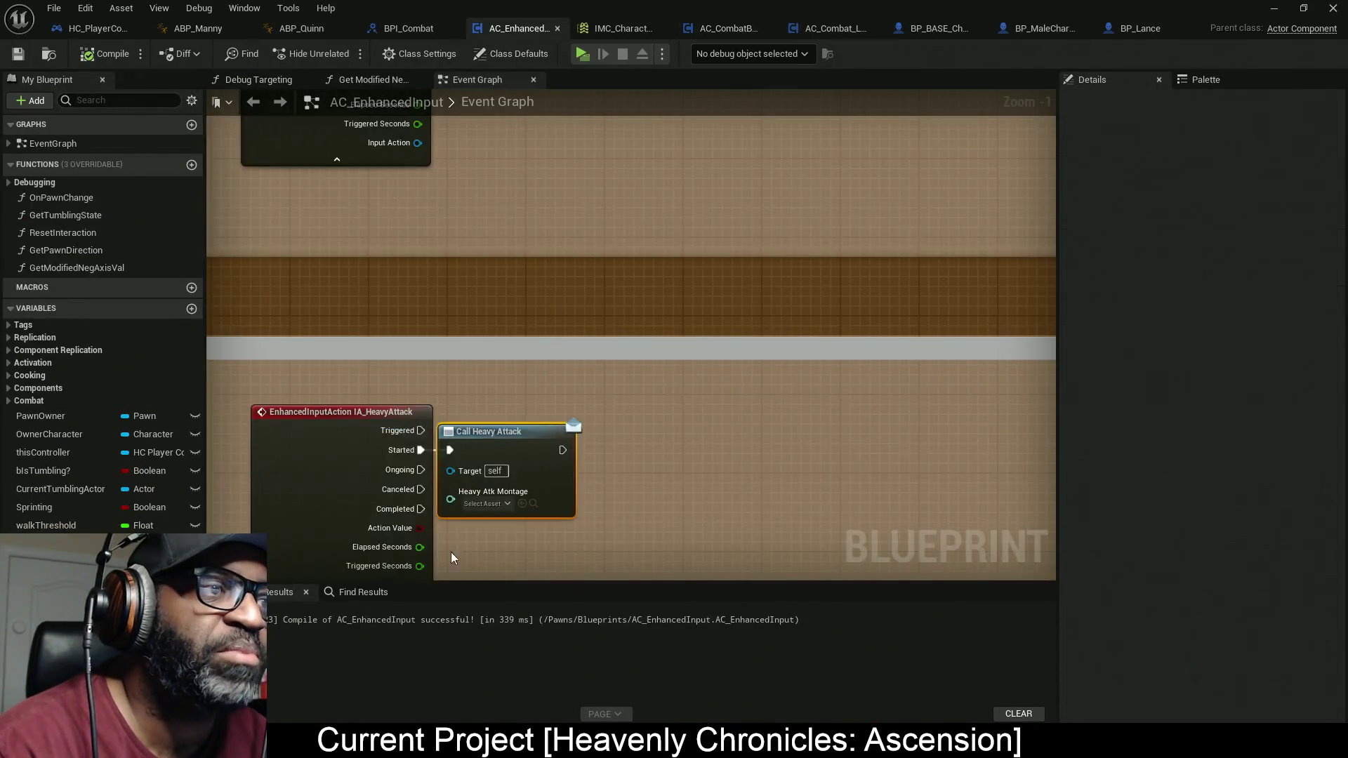
pyautogui.moveTo(389, 466)
pyautogui.mouseDown()
pyautogui.moveTo(430, 373)
pyautogui.moveTo(428, 393)
pyautogui.mouseUp()
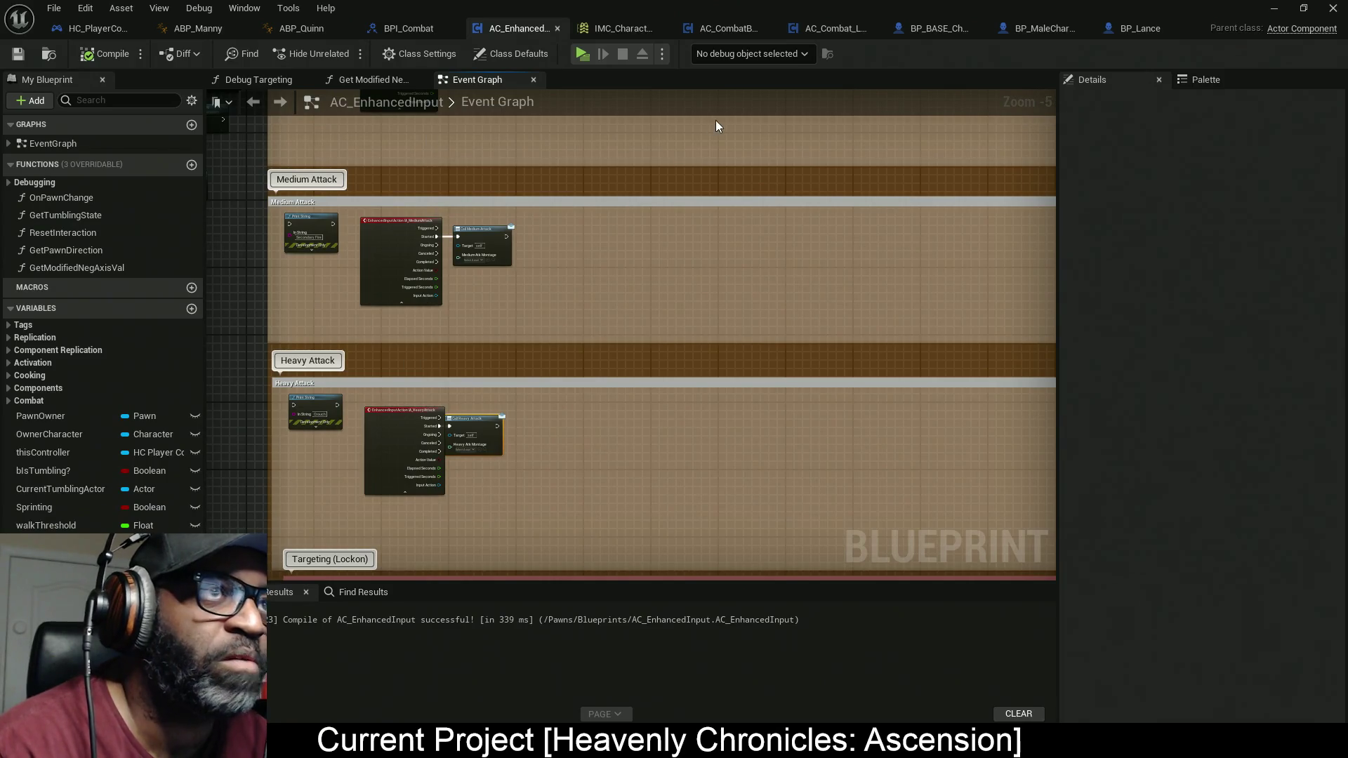
pyautogui.click(765, 29)
pyautogui.scroll(-3, 677, 225)
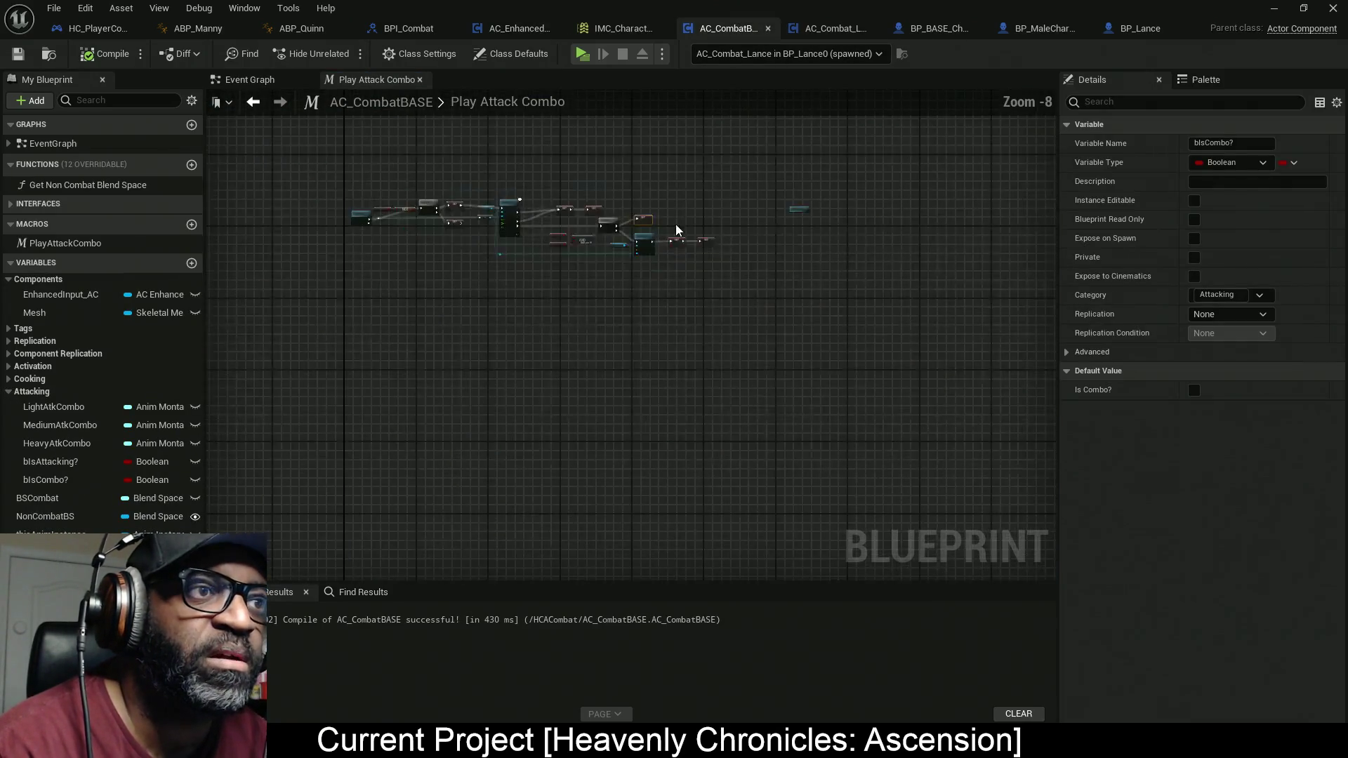
pyautogui.click(246, 79)
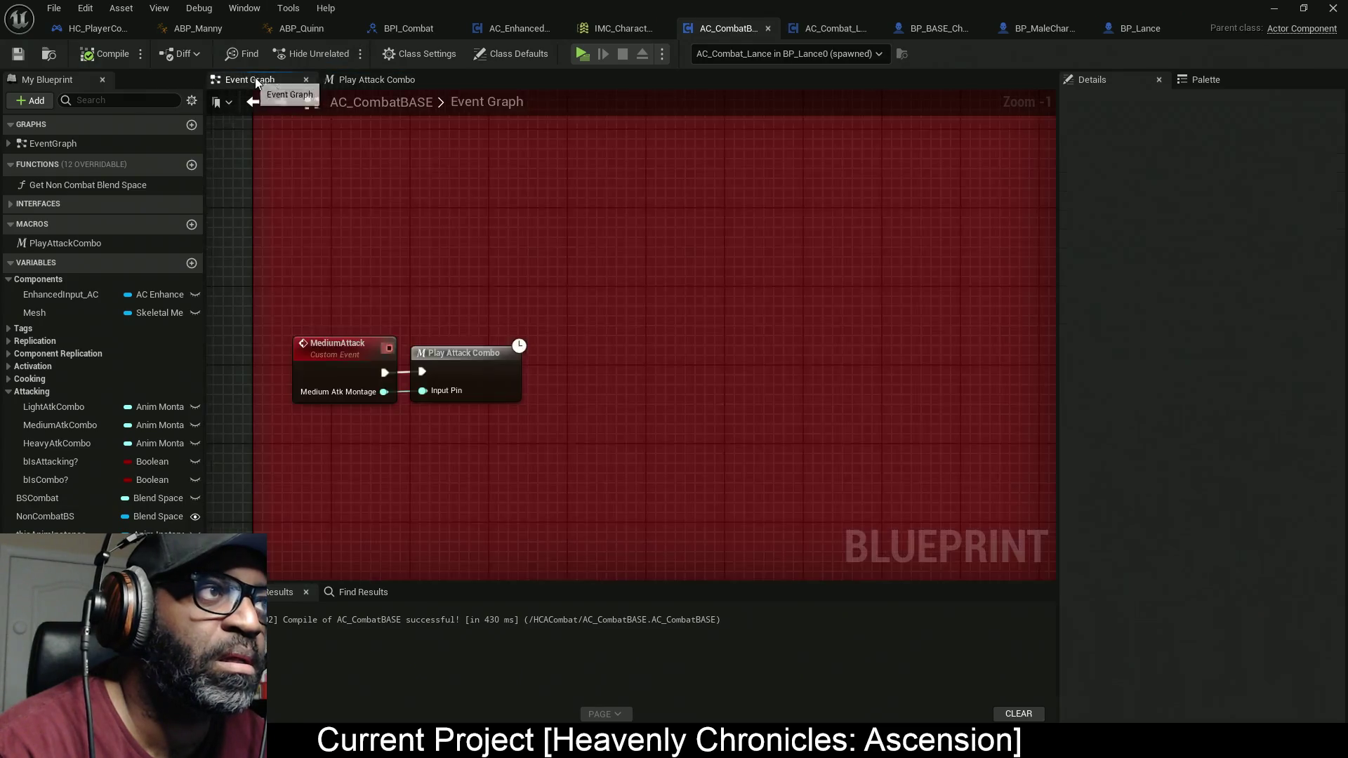
pyautogui.scroll(-5, 619, 351)
pyautogui.moveTo(641, 330); pyautogui.dragTo(546, 510)
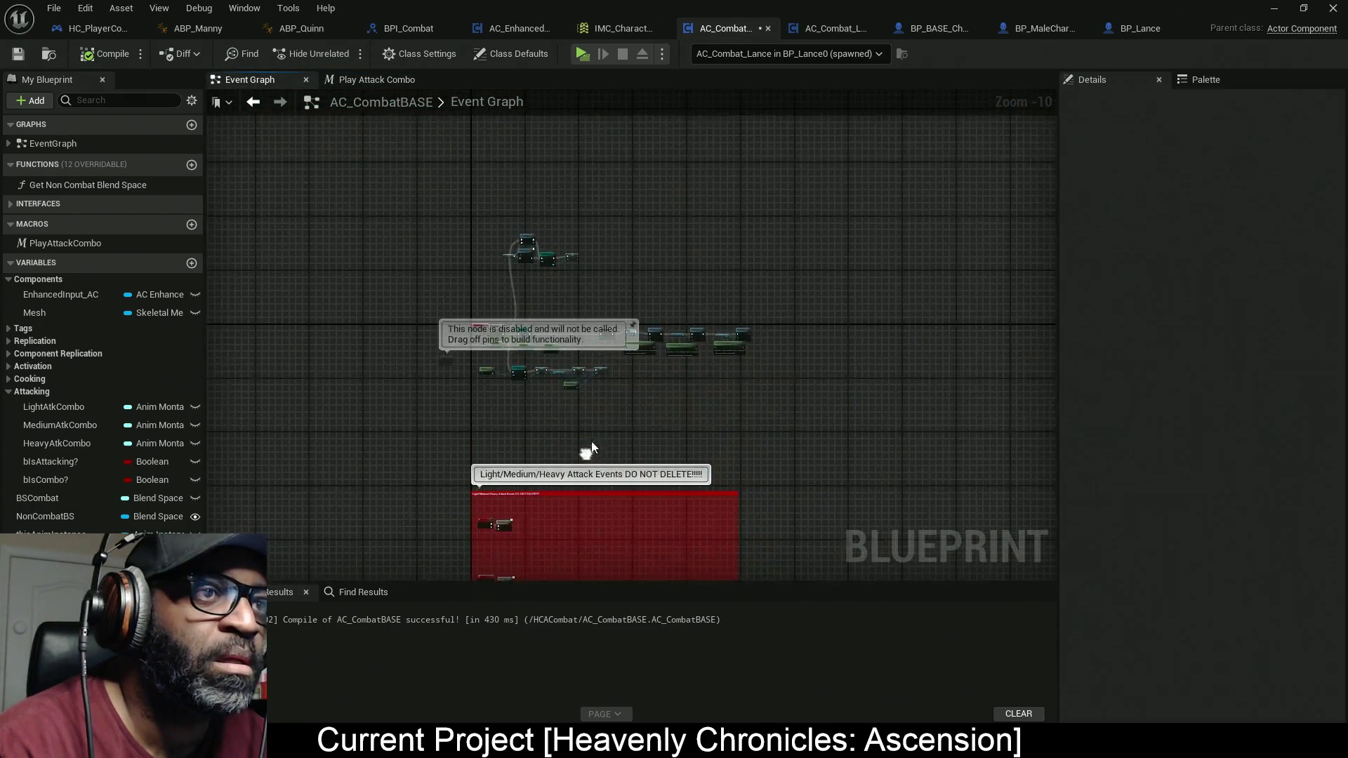
pyautogui.scroll(3, 650, 312)
# Step: Marquee-select the Bind and Create Event nodes, narrowing to the Medium and Heavy Attack ones
pyautogui.moveTo(463, 202)
pyautogui.mouseDown()
pyautogui.moveTo(707, 434)
pyautogui.moveTo(993, 454)
pyautogui.mouseUp()
pyautogui.moveTo(428, 170)
pyautogui.mouseDown()
pyautogui.moveTo(852, 449)
pyautogui.moveTo(917, 465)
pyautogui.mouseUp()
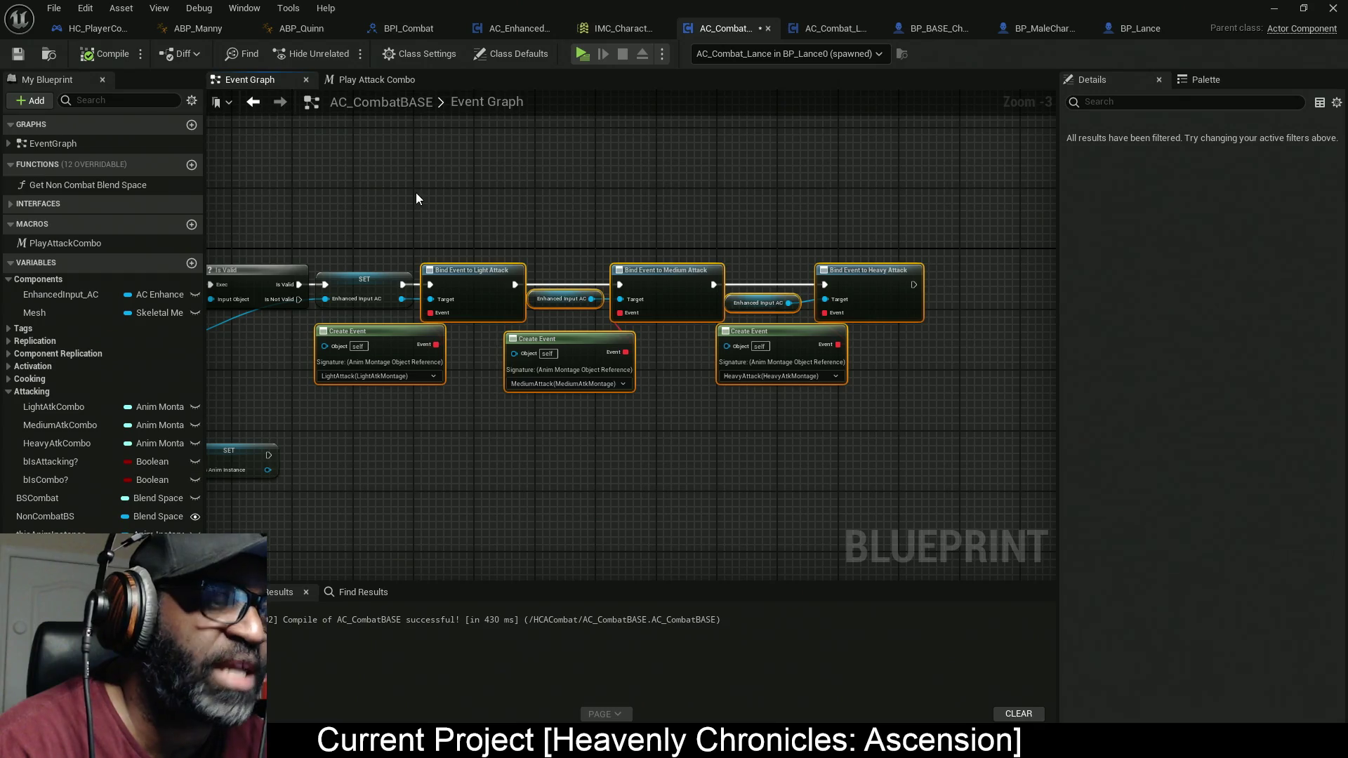
pyautogui.moveTo(421, 196)
pyautogui.mouseDown()
pyautogui.moveTo(912, 502)
pyautogui.moveTo(952, 512)
pyautogui.mouseUp()
pyautogui.moveTo(414, 206)
pyautogui.mouseDown()
pyautogui.moveTo(685, 391)
pyautogui.moveTo(993, 410)
pyautogui.mouseUp()
pyautogui.moveTo(942, 183)
pyautogui.mouseDown()
pyautogui.moveTo(508, 430)
pyautogui.moveTo(407, 446)
pyautogui.mouseUp()
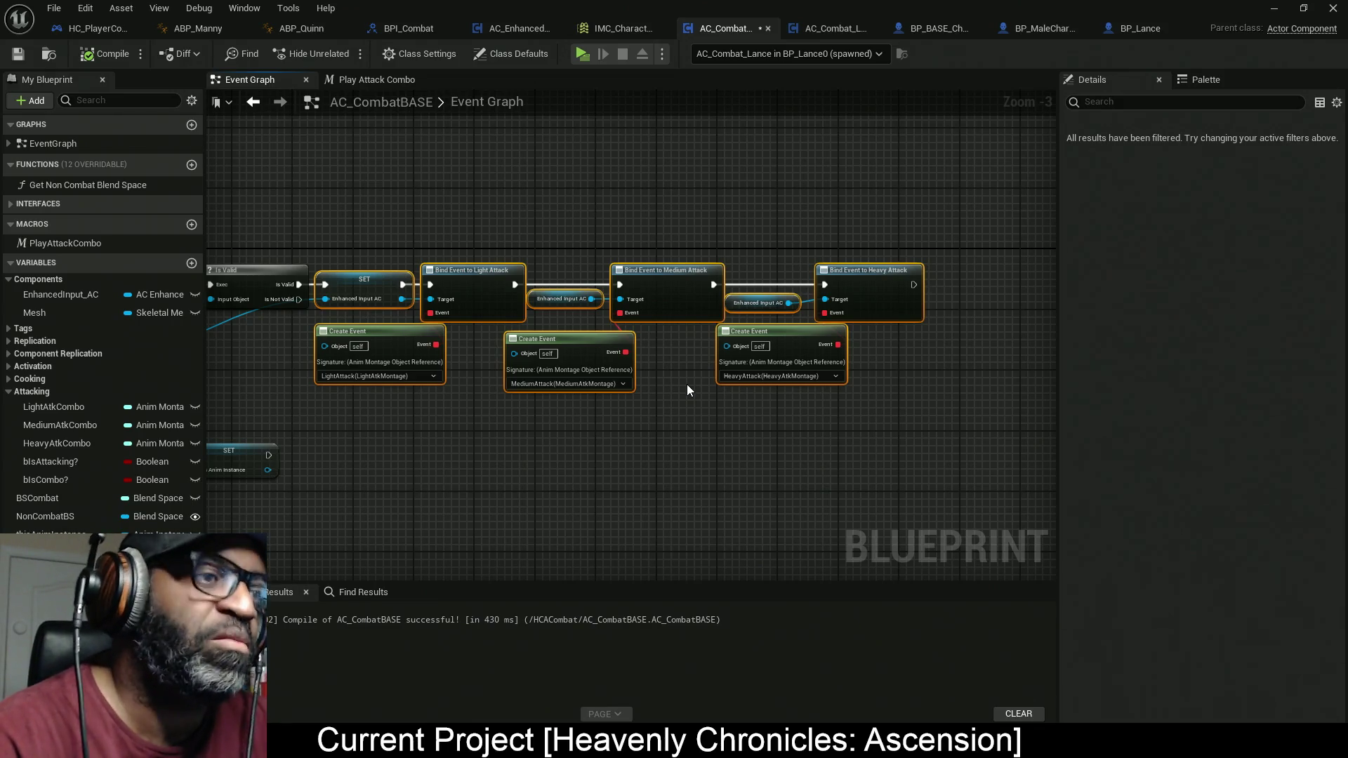
pyautogui.scroll(-6, 597, 457)
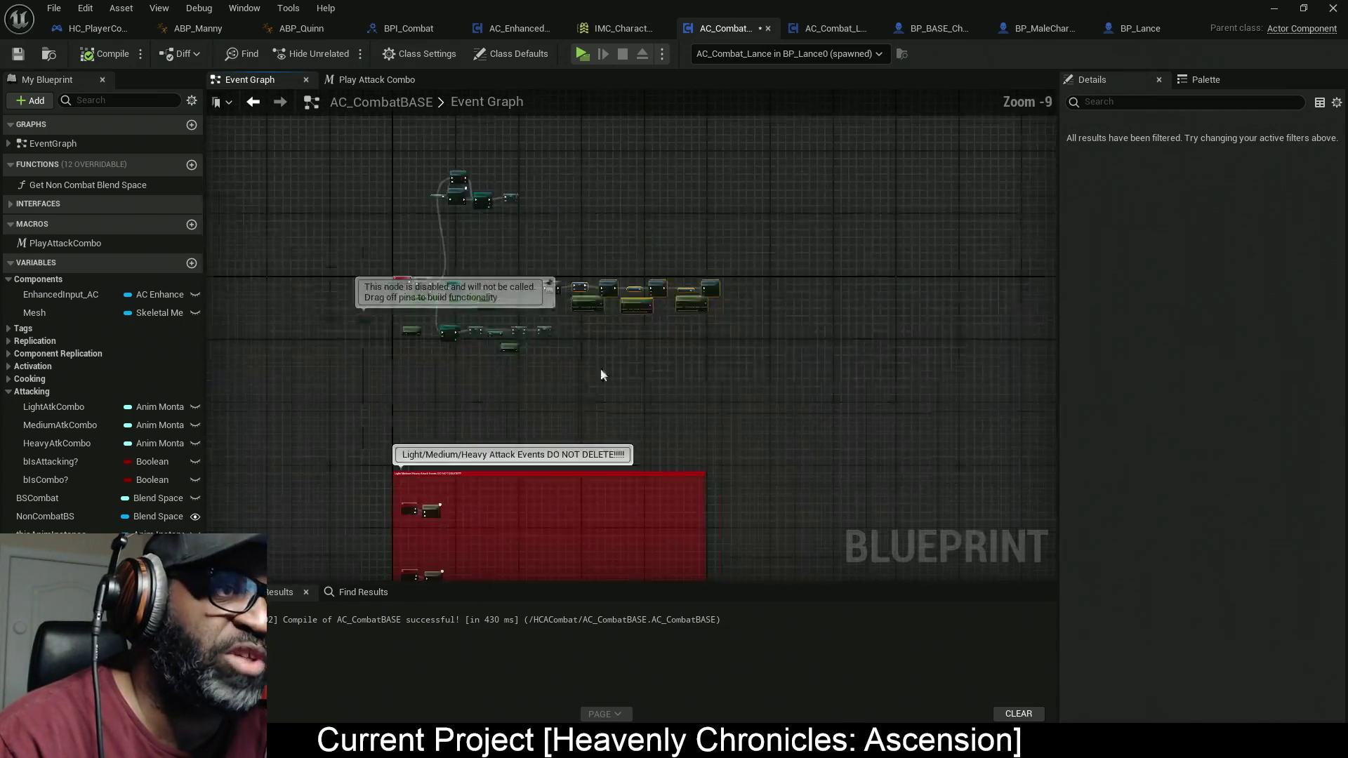
pyautogui.scroll(4, 617, 343)
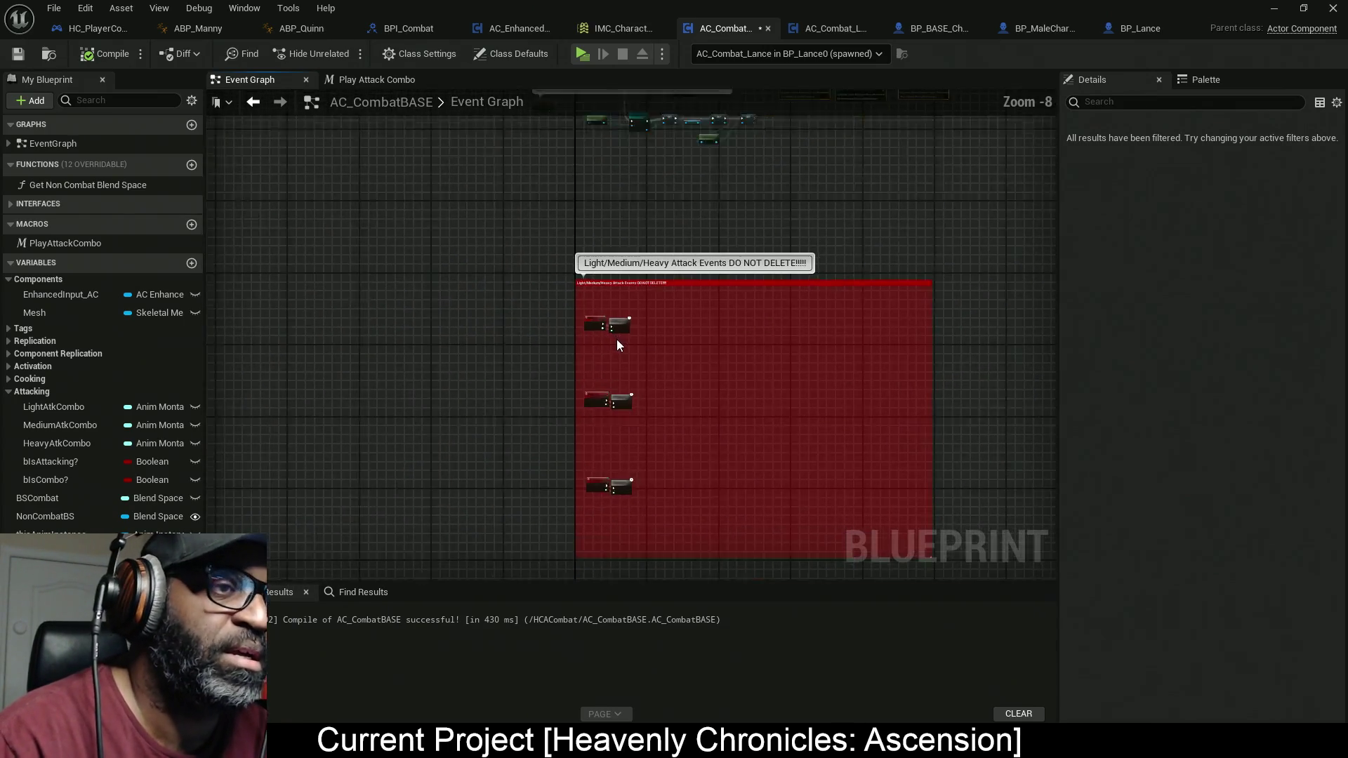